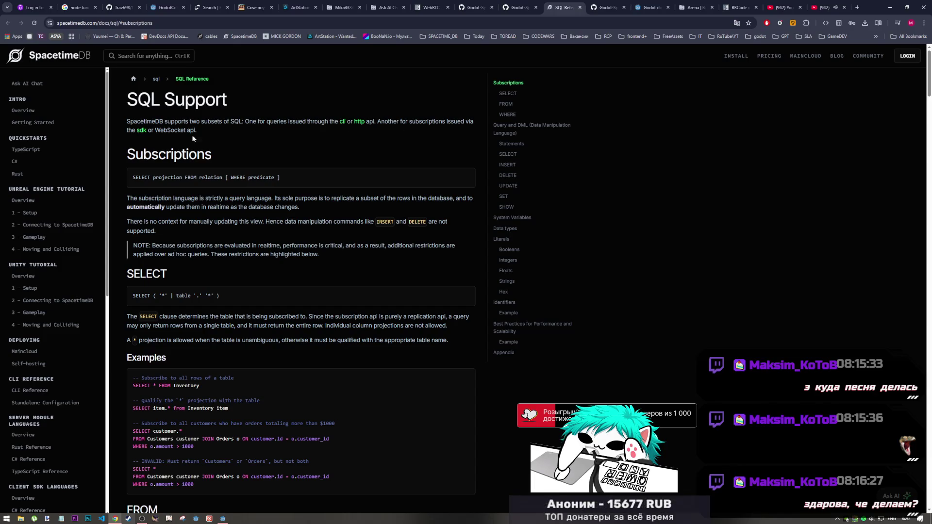
Follow the SQL Support page's 'sdk' link, then return to the Godot-SpacetimeDB api.md tab
click(142, 132)
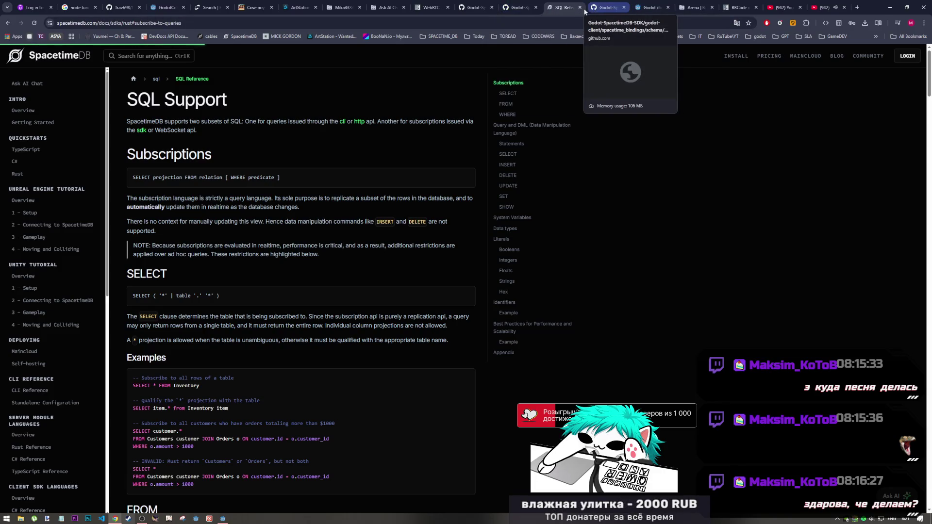
click(520, 7)
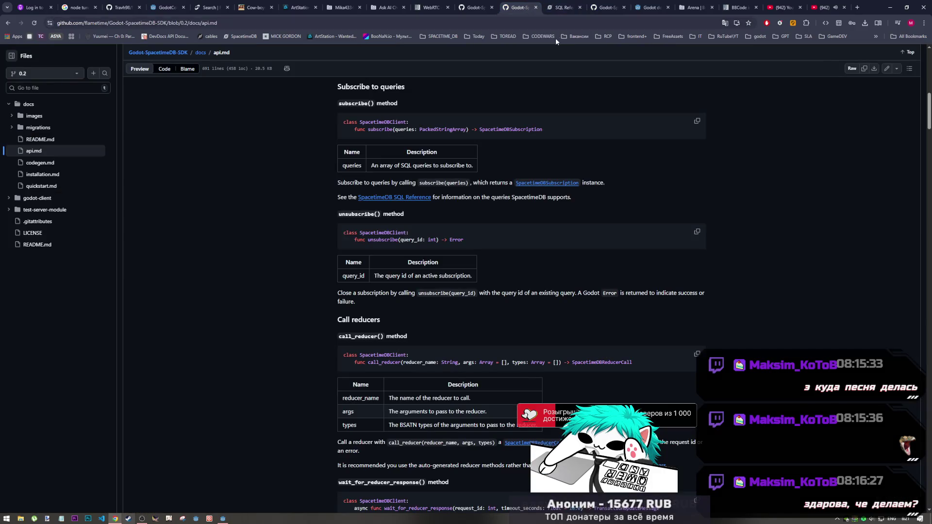
Look over main_lobby_table.gd, then open example_code/lobby_holder.gd in the GitHub repository
click(607, 7)
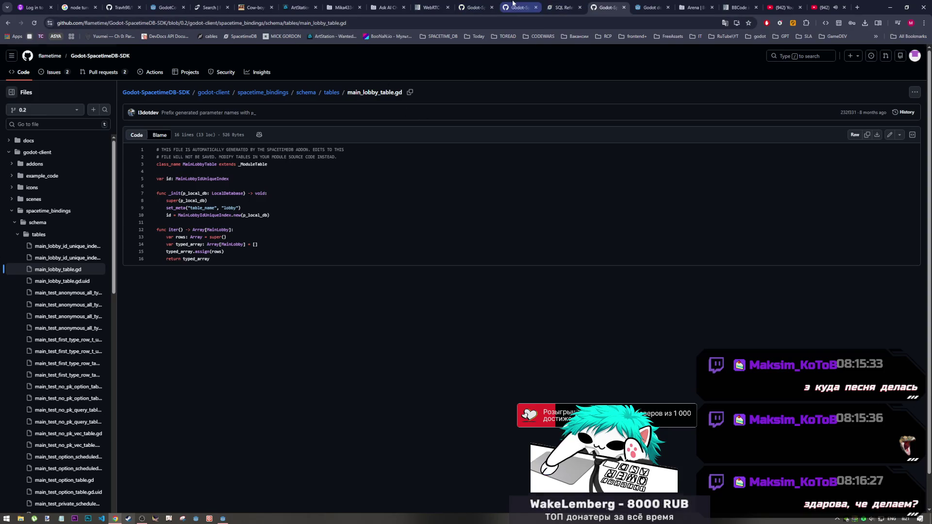
click(515, 7)
scroll(503, 182, down, 2)
key(ctrl+Tab)
key(ctrl+Tab)
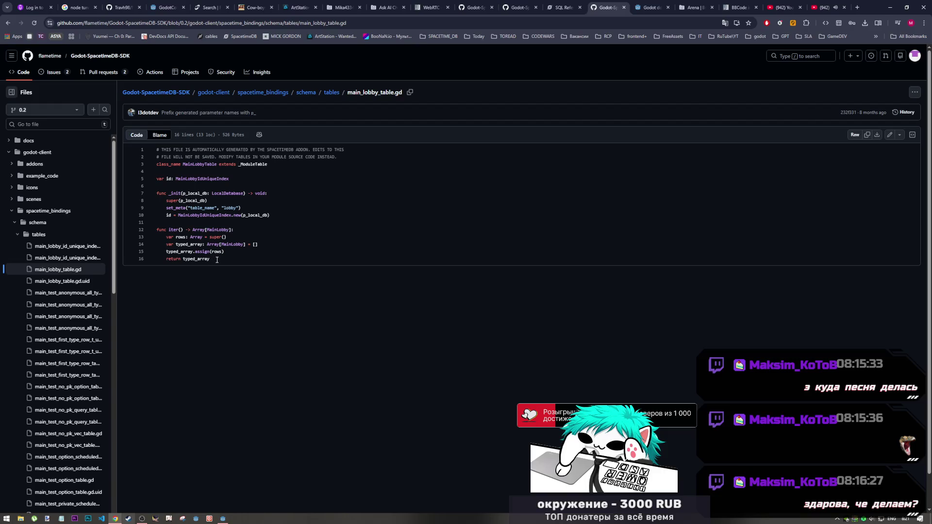
scroll(73, 291, down, 5)
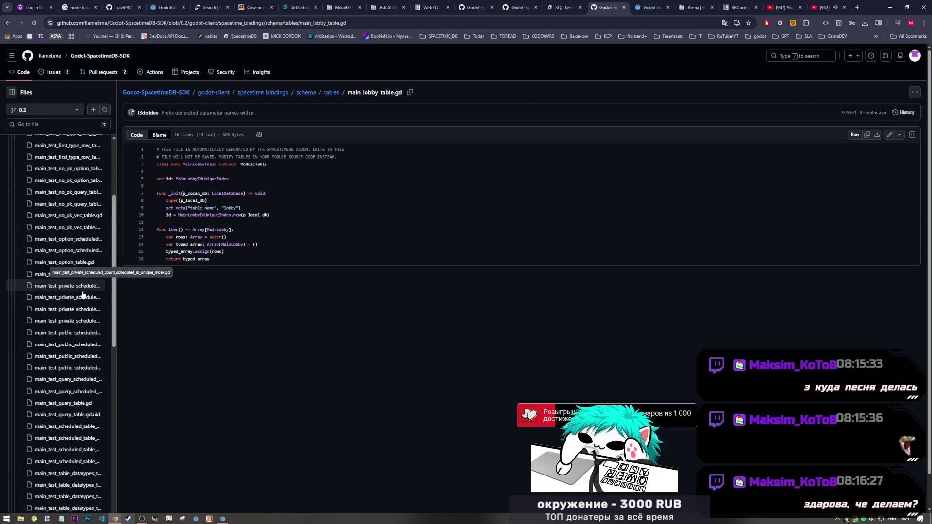
scroll(73, 291, up, 5)
click(53, 177)
click(63, 236)
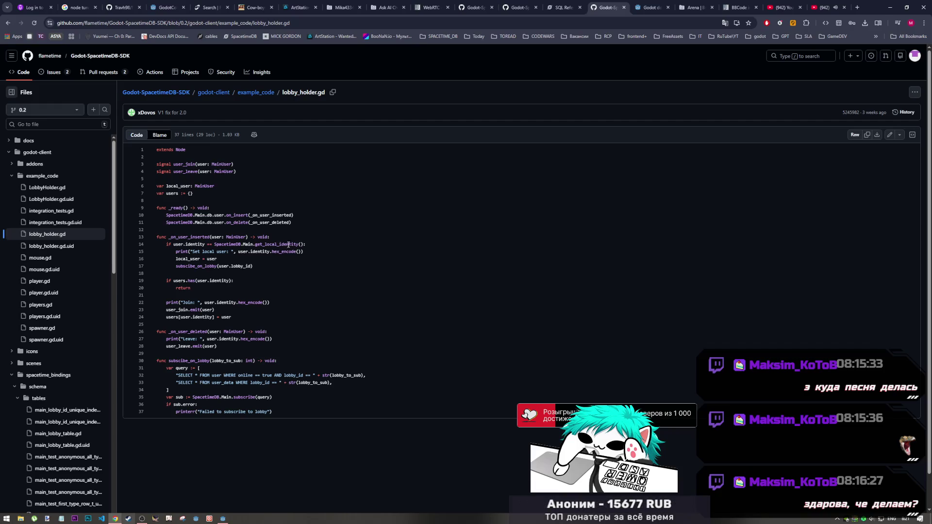
Close the Rust reference docs tab and go back to the api.md page
click(562, 4)
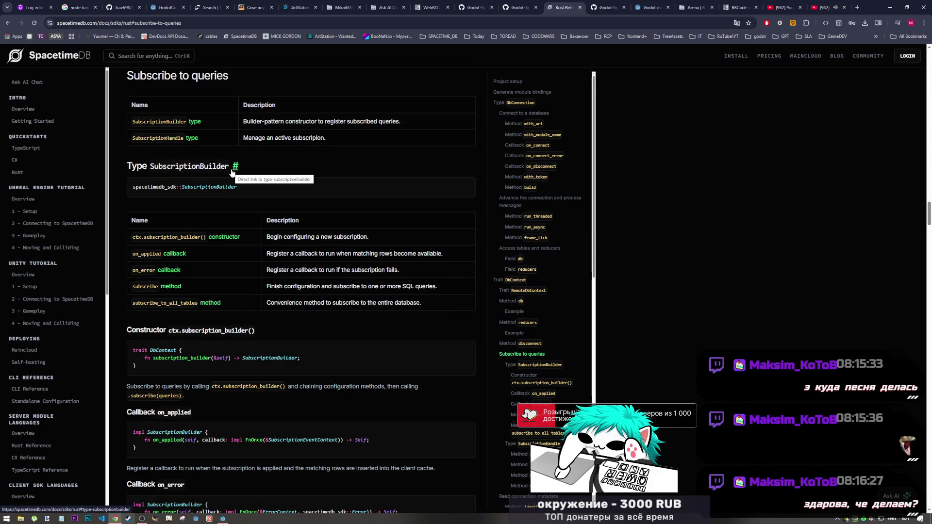
scroll(231, 170, up, 10)
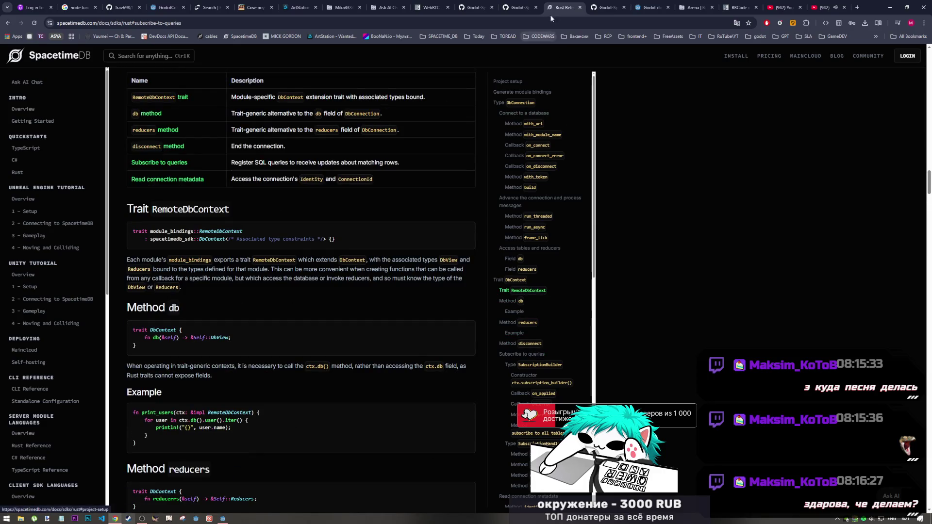
key(ctrl+w)
click(512, 6)
click(513, 5)
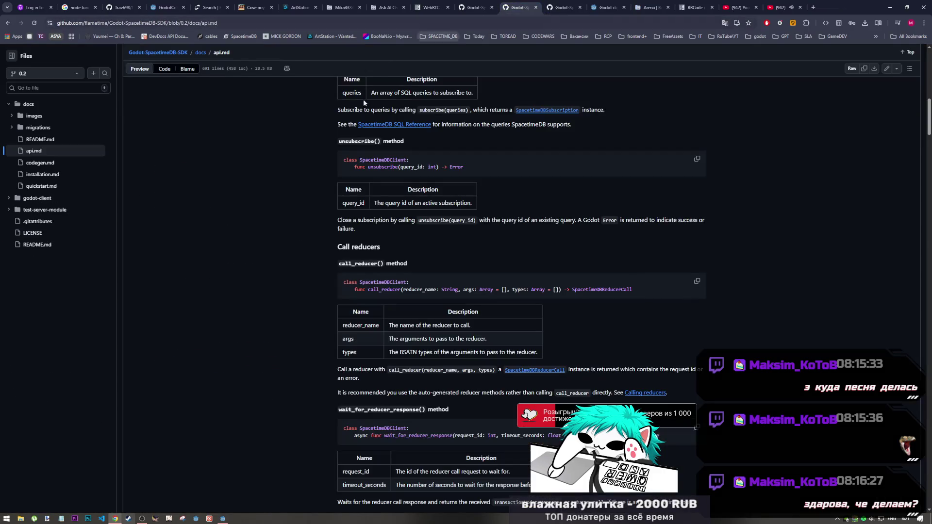
Highlight api.md's advice to use auto-generated reducer methods, then bring Godot to the front
scroll(386, 265, down, 4)
scroll(386, 265, up, 3)
scroll(386, 256, down, 2)
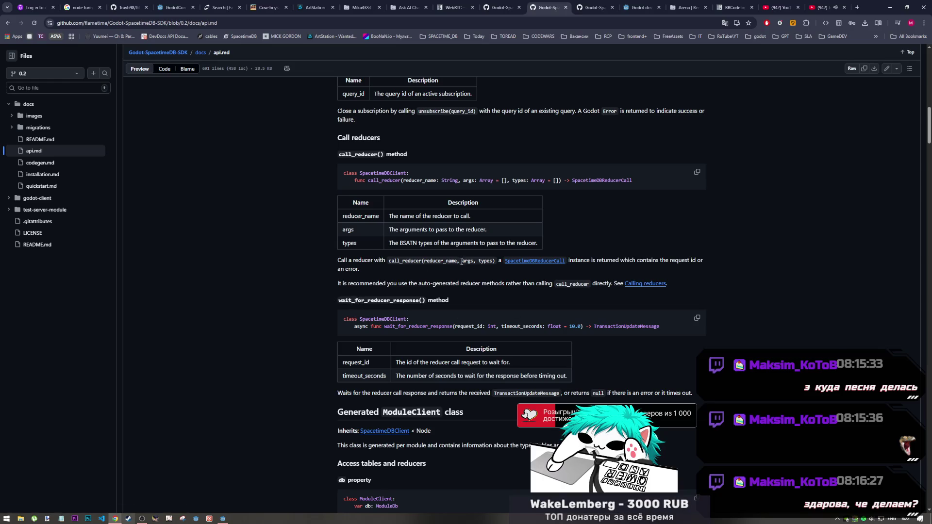
drag(418, 285, 496, 285)
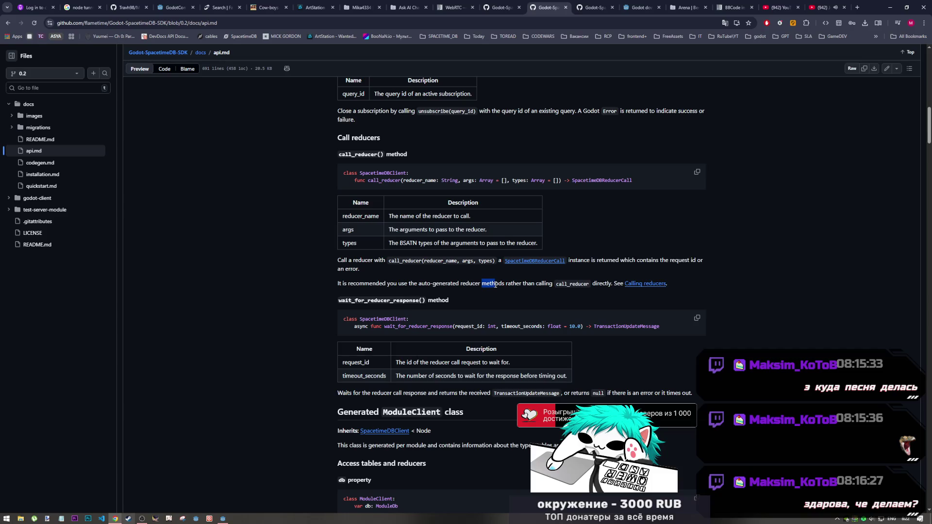
click(223, 519)
Select create_name in menu_lobby.gd's line 31 reducer call, then return to Chrome's api.md
click(317, 277)
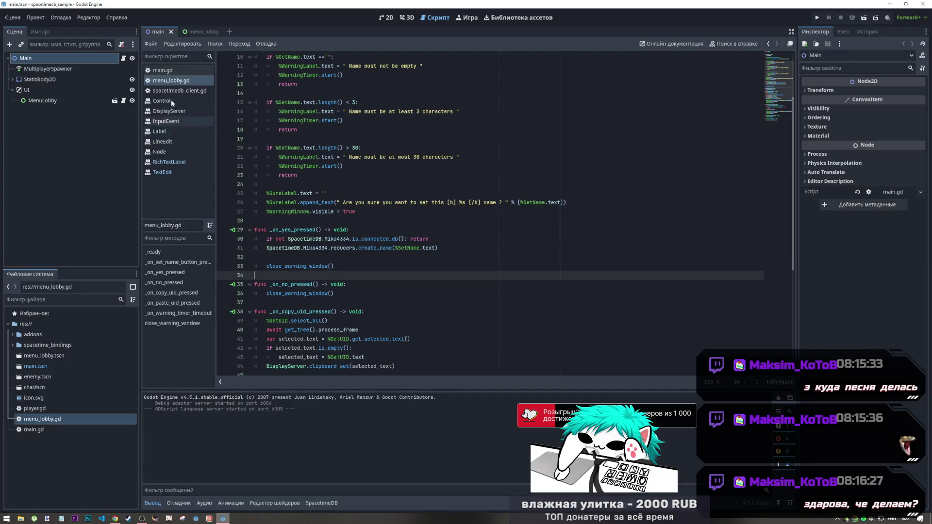
drag(389, 248, 357, 250)
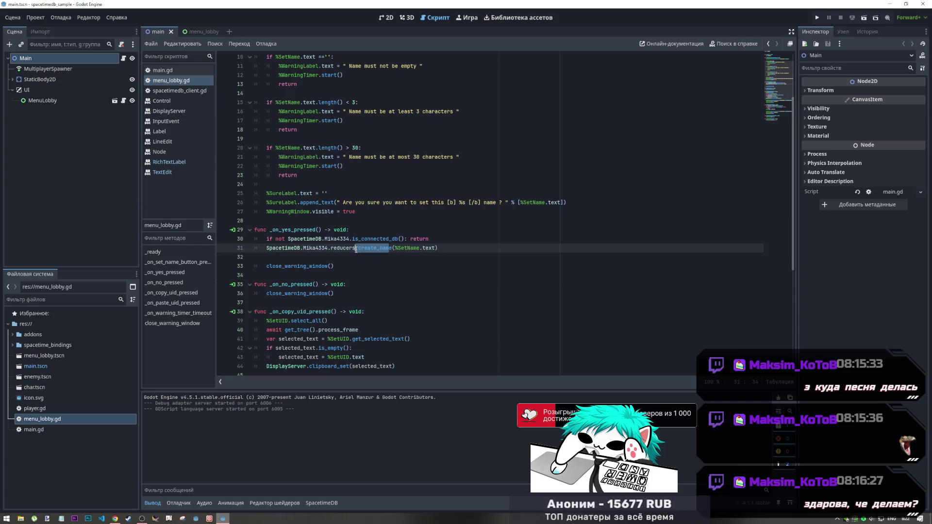
click(142, 519)
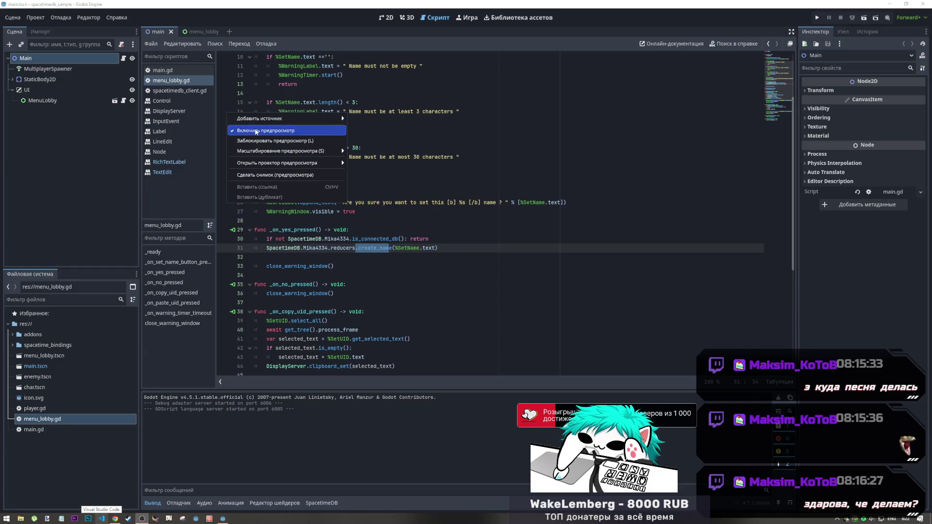
click(115, 518)
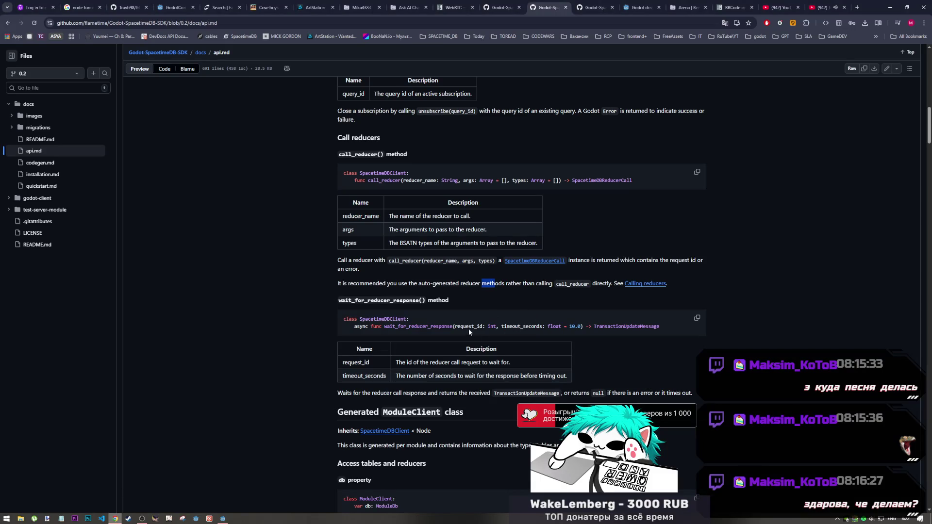
Highlight 'reducer' in the call_reducer signature and the inline call_reducer mention, then return to Godot
click(407, 333)
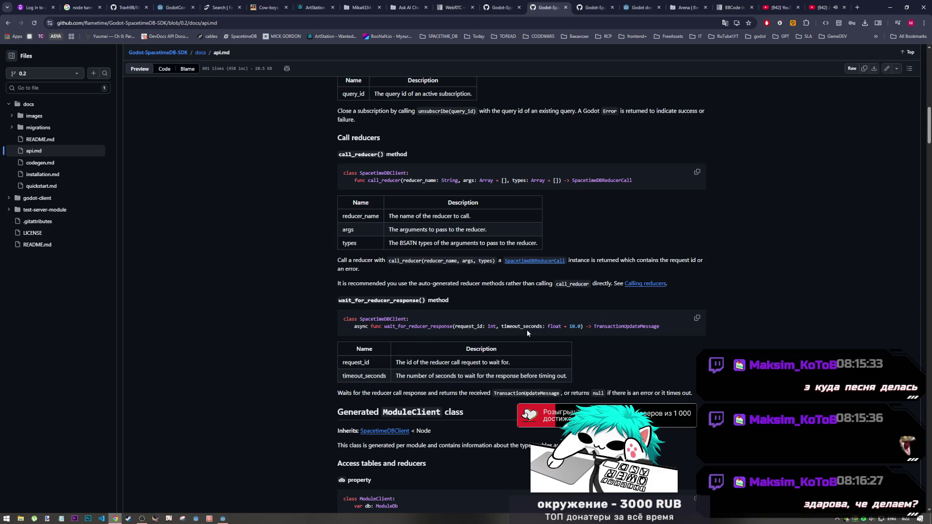
scroll(398, 287, up, 1)
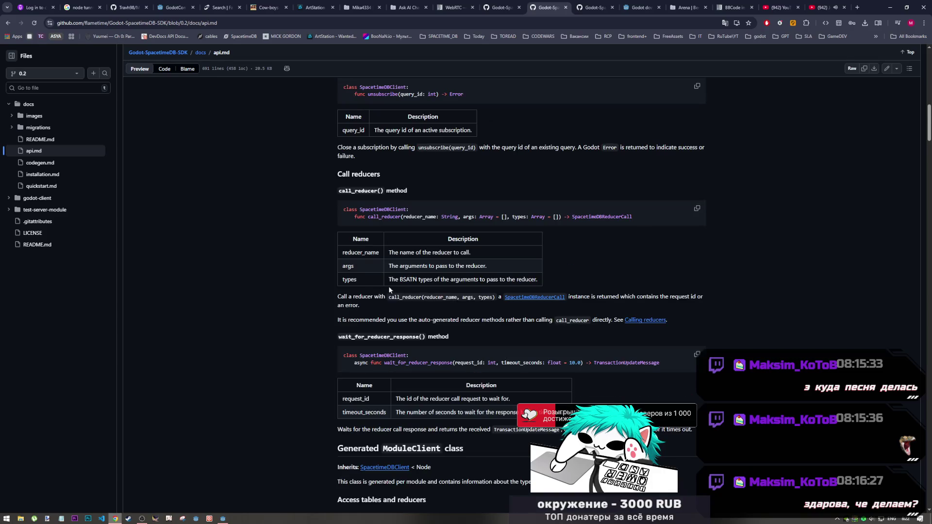
drag(387, 218, 402, 218)
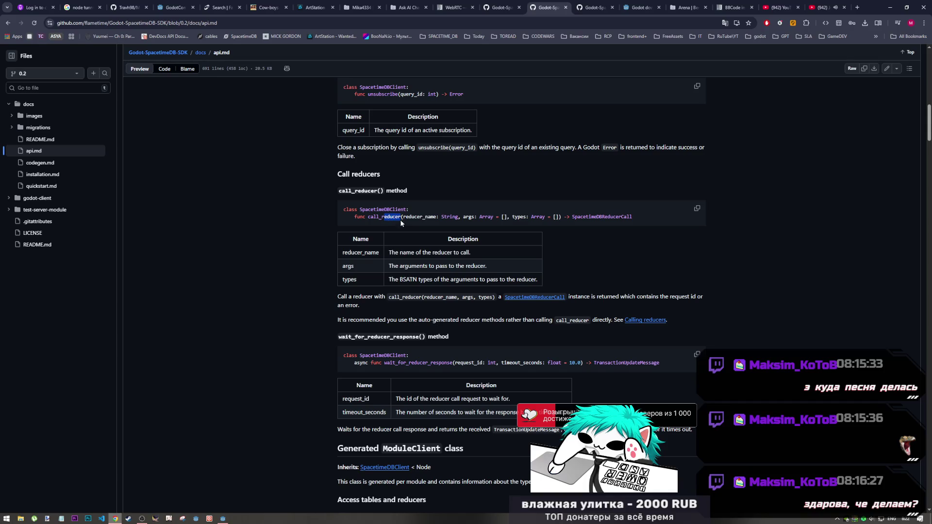
drag(576, 321, 564, 321)
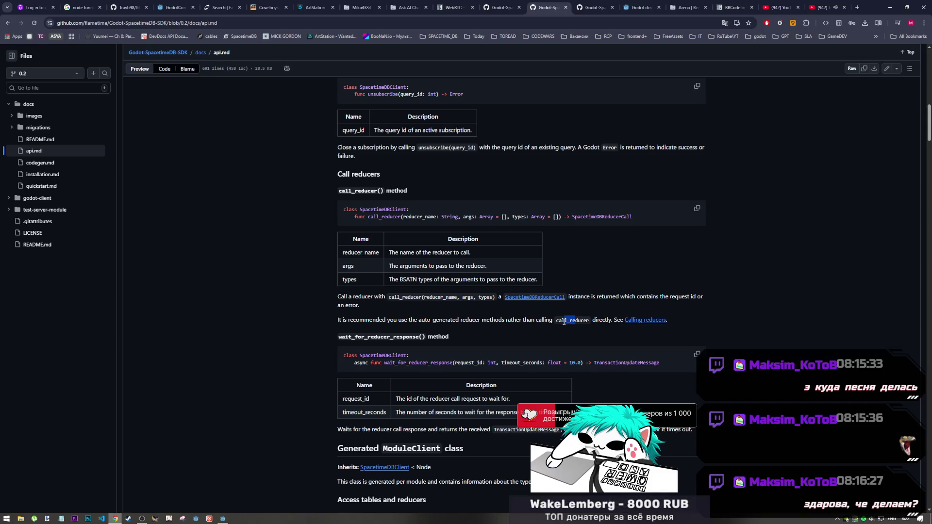
click(441, 308)
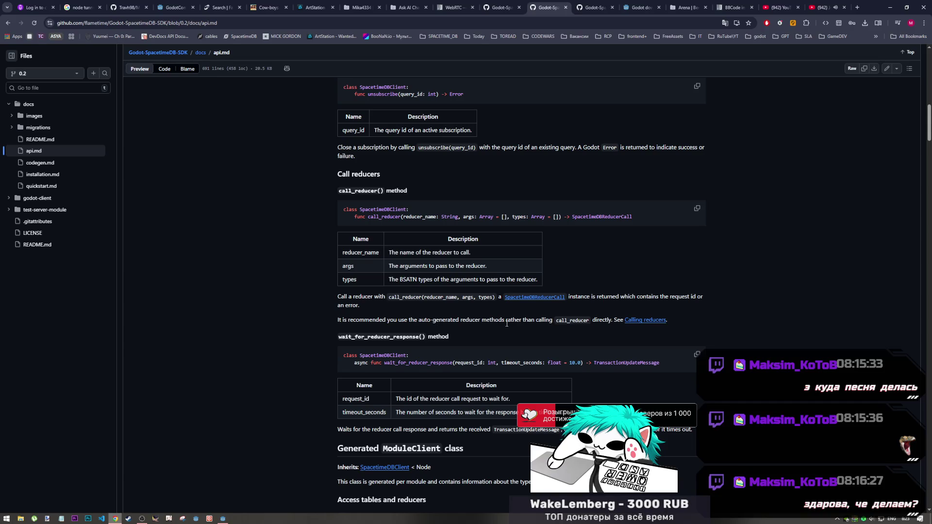
click(222, 518)
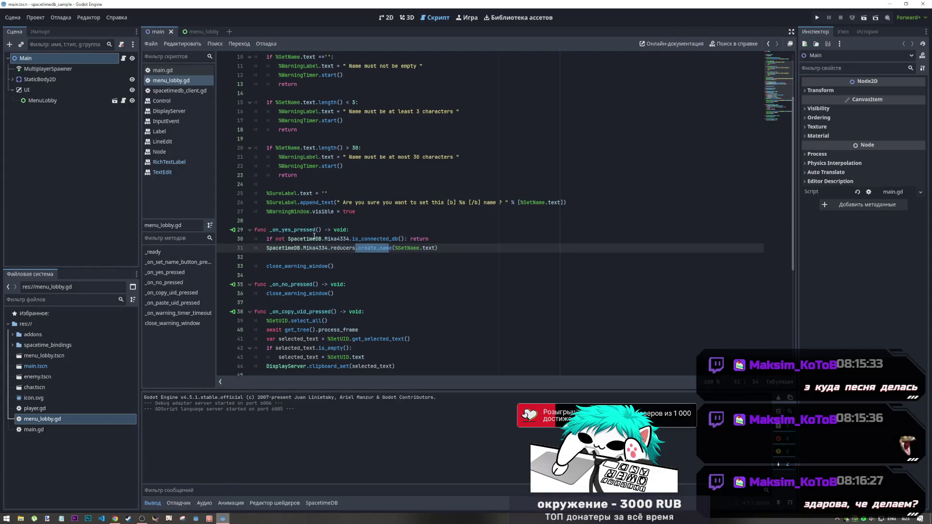
Follow reducers and Mika4334ModuleReducers to the generated create_name wrapper, then close that script
click(351, 249)
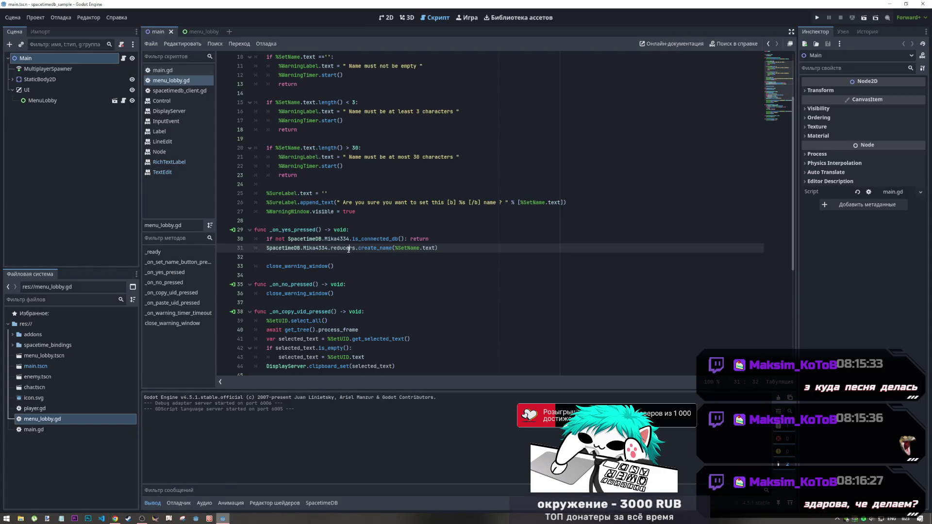
ctrl+click(349, 249)
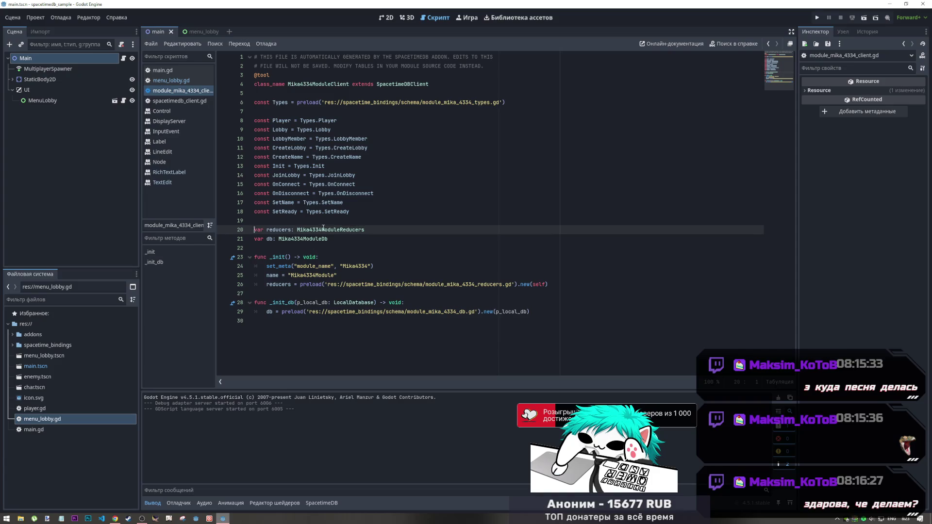
ctrl+click(330, 235)
ctrl+click(330, 235)
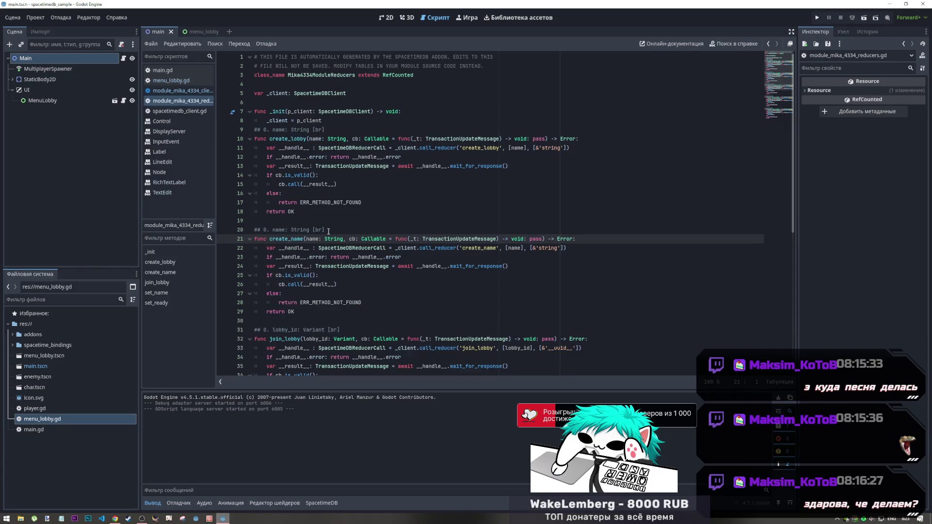
scroll(277, 332, down, 2)
scroll(277, 330, up, 3)
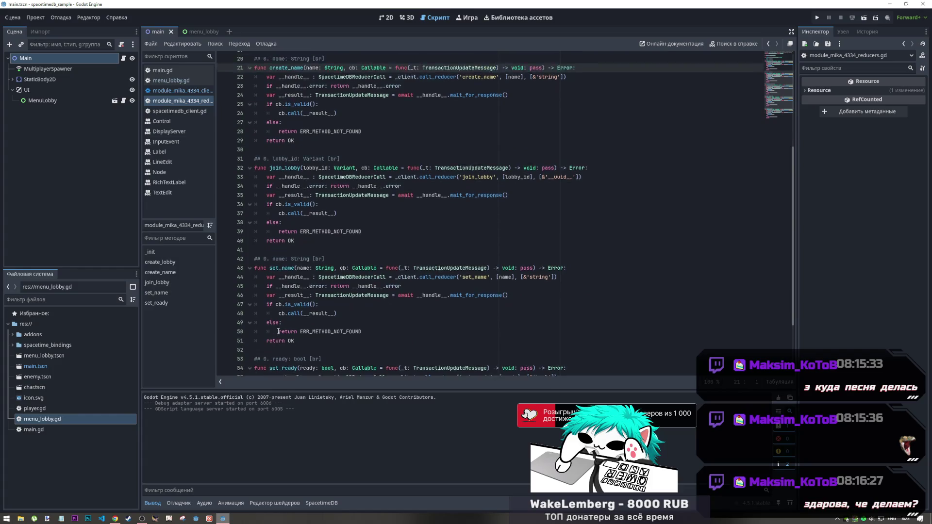
middle_click(199, 101)
middle_click(200, 101)
Go back to menu_lobby.gd and place the caret in the line 31 reducer call
click(176, 80)
click(178, 71)
click(182, 80)
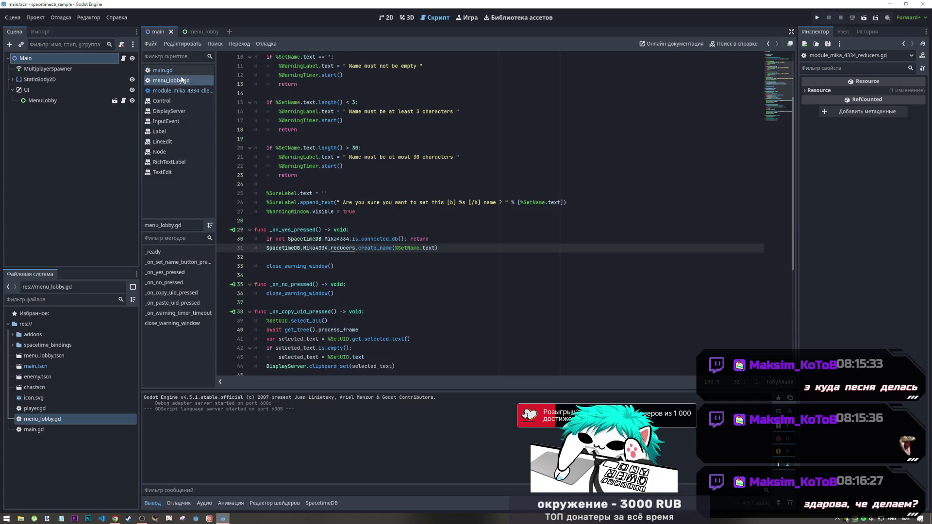
click(356, 249)
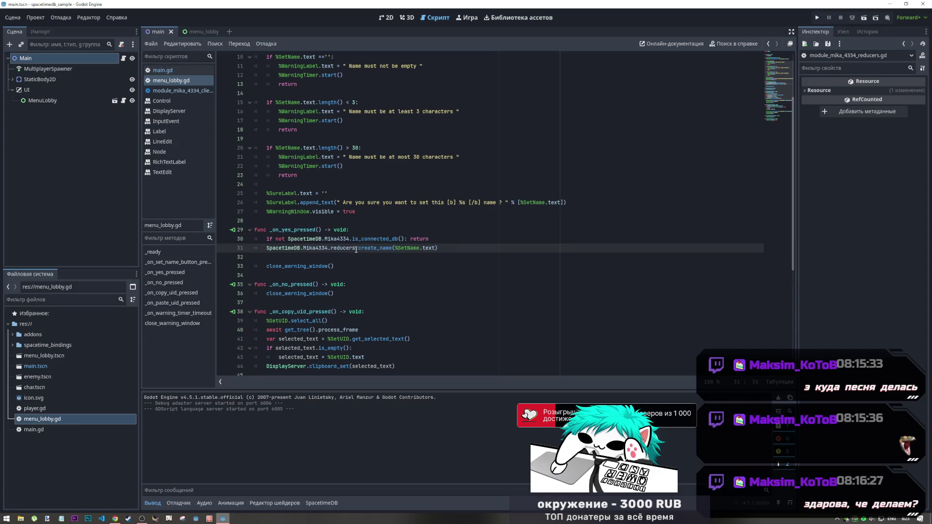
mouse_move(356, 248)
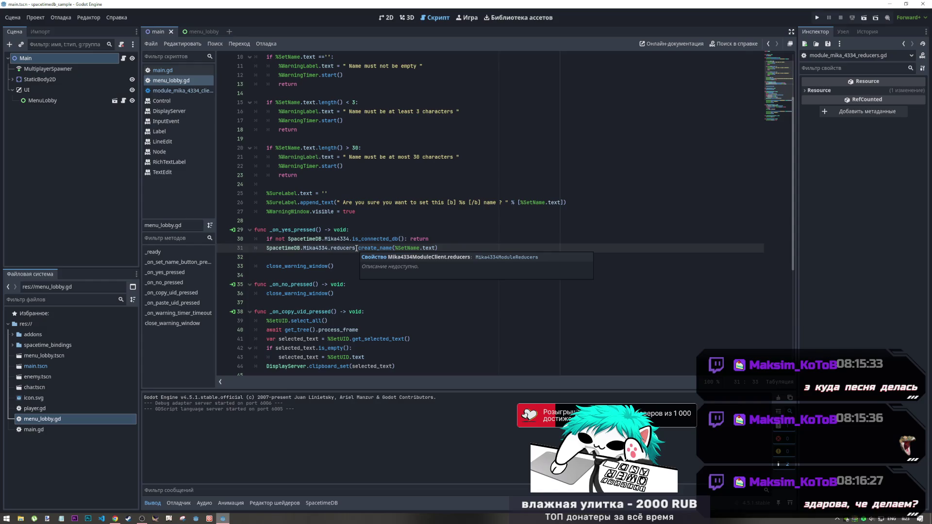
click(356, 248)
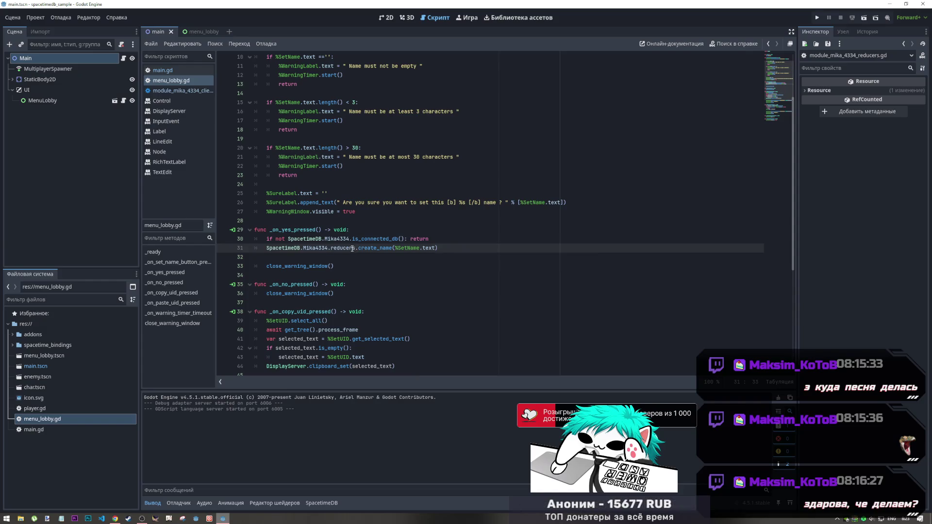
Replace line 31's reducers.create_name with the autocompleted CreateName, then open module_mika_4334_client.gd
double_click(347, 249)
key(BackSpace)
key(Right)
key(Left)
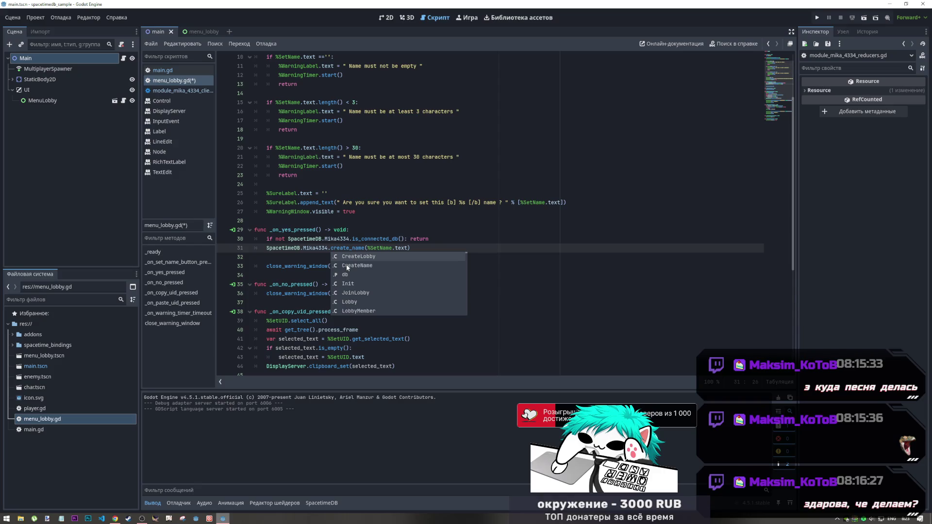
scroll(373, 290, down, 10)
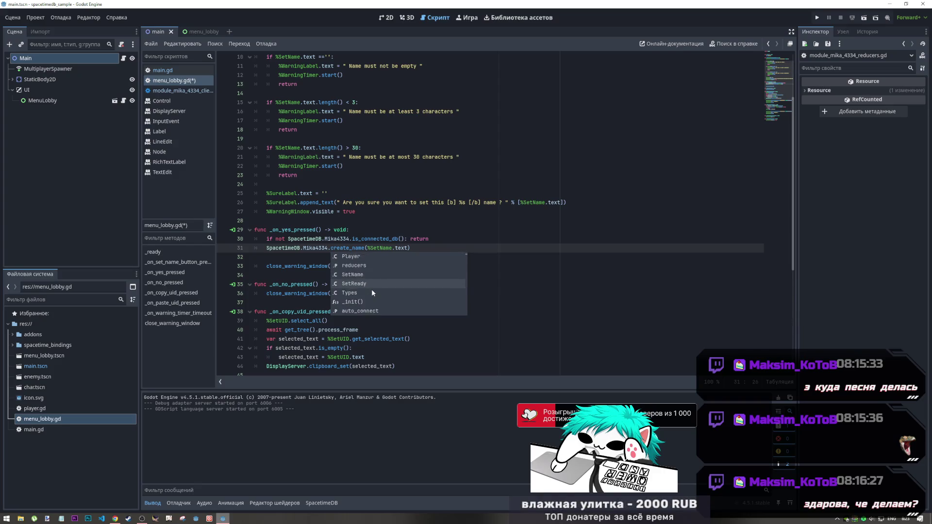
scroll(368, 282, up, 10)
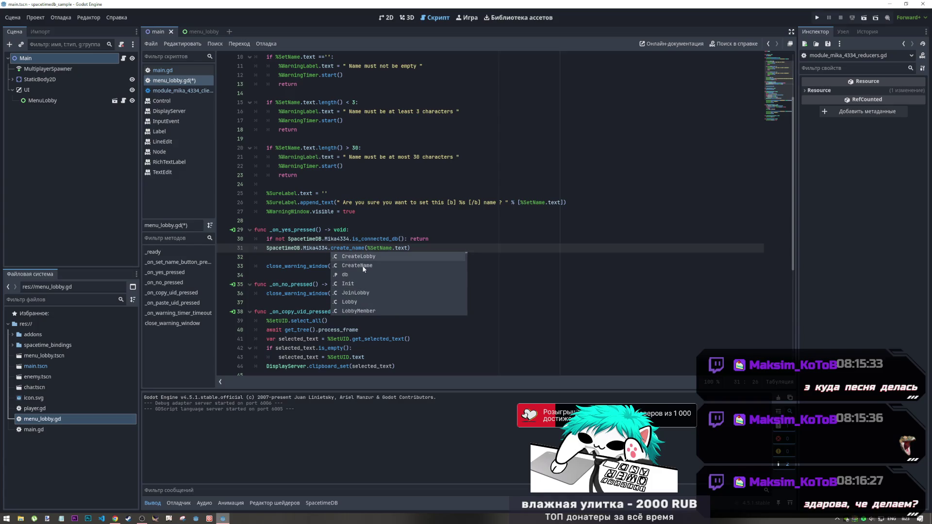
click(363, 266)
mouse_move(396, 248)
mouse_down()
mouse_move(369, 248)
mouse_move(367, 257)
mouse_move(365, 248)
mouse_move(395, 249)
mouse_up()
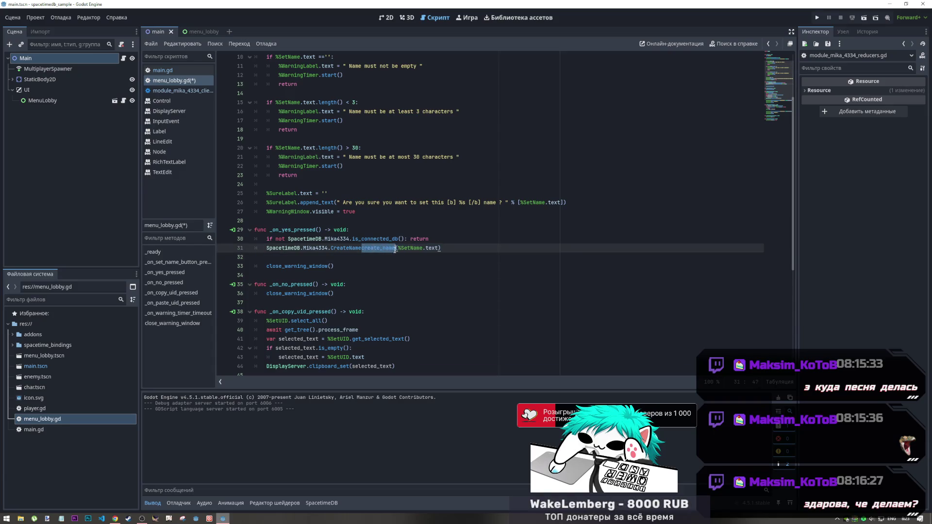
ctrl+click(350, 248)
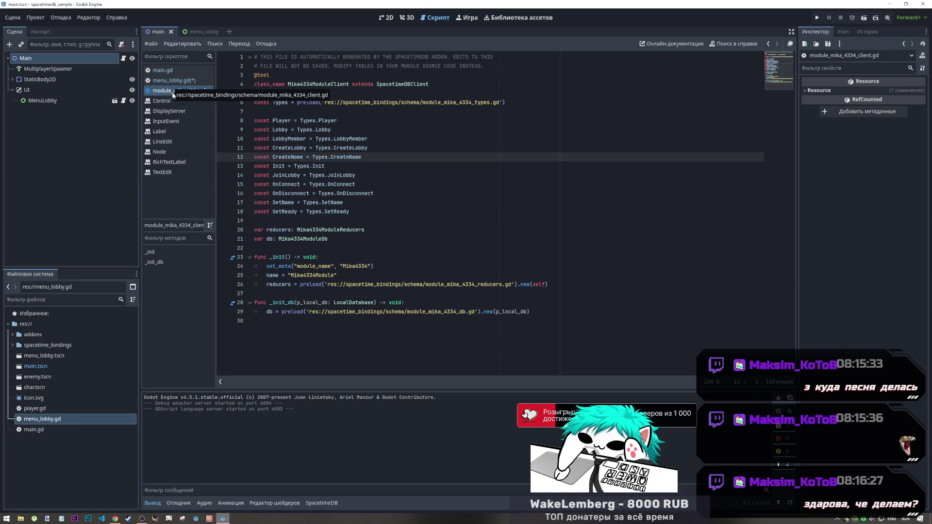
Glance at the GitHub docs, then reopen menu_lobby.gd in the Godot editor
key(alt+Tab)
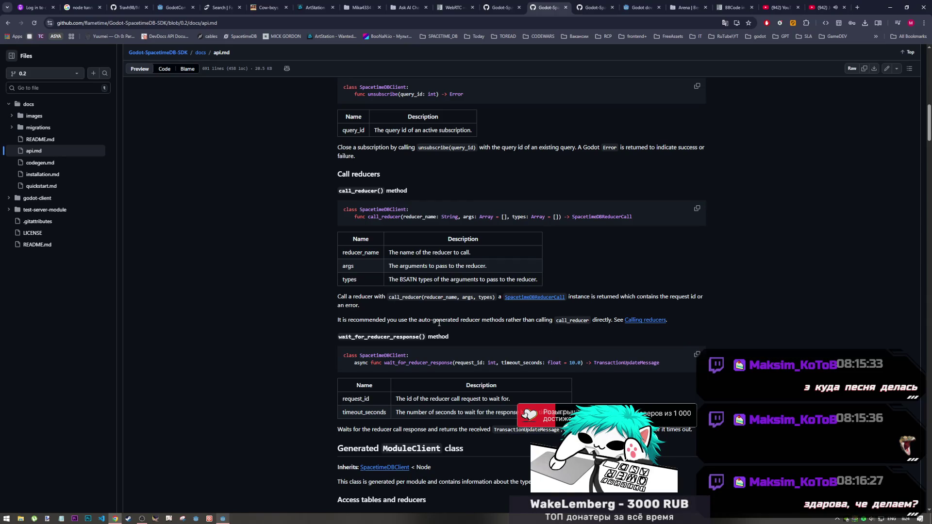
key(alt+Tab)
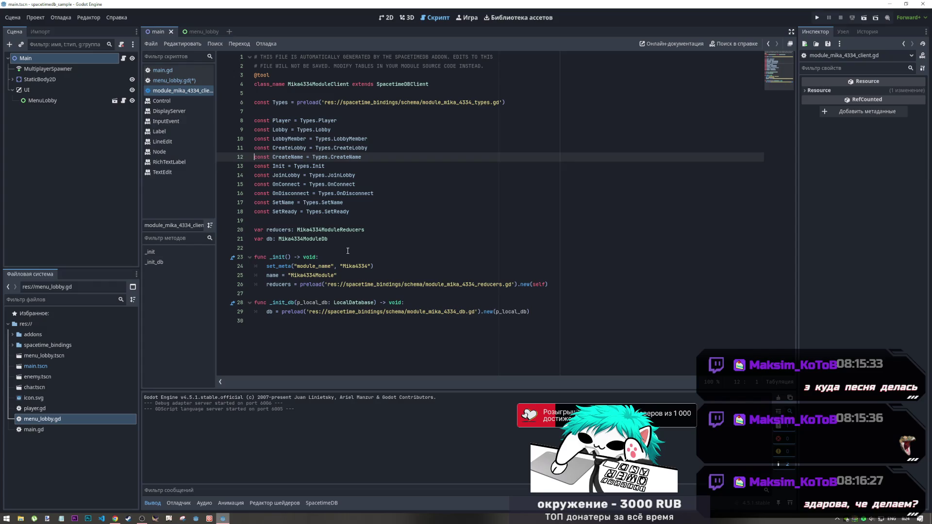
key(alt+Tab)
key(alt+Tab)
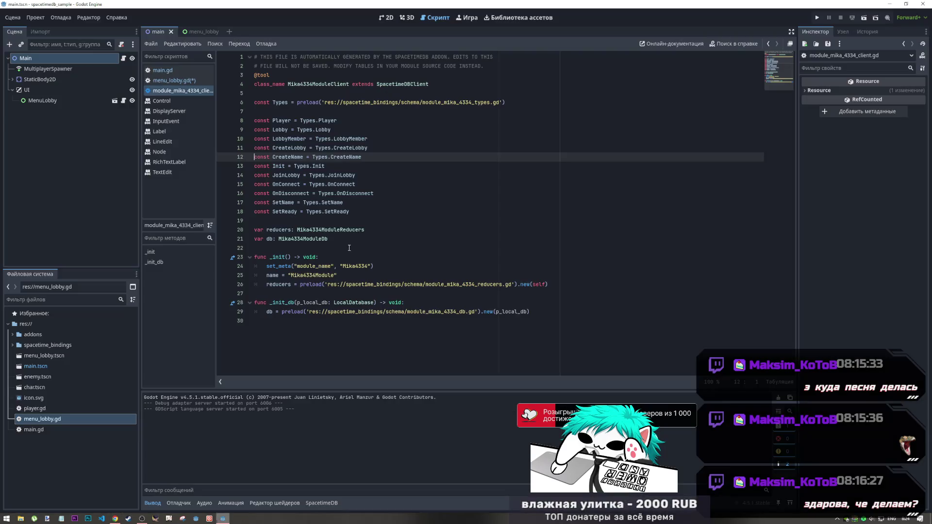
click(174, 80)
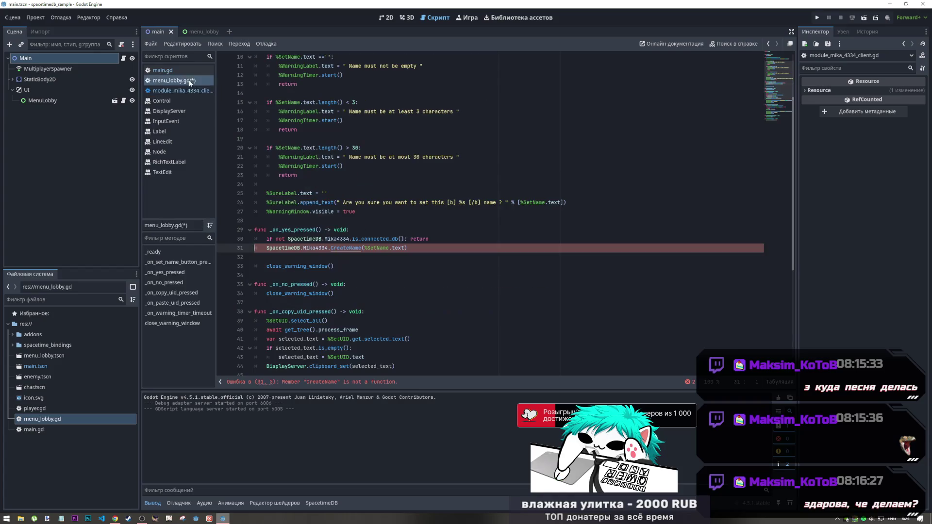
click(294, 231)
Undo line 31 back to reducers.create_name and save menu_lobby.gd
click(321, 250)
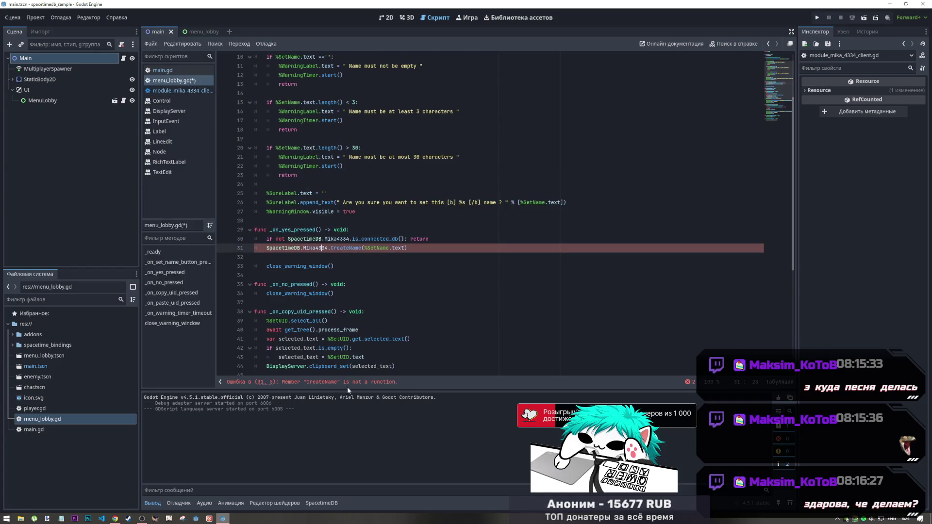
click(366, 248)
key(ctrl+z)
key(ctrl+z)
key(ctrl+z)
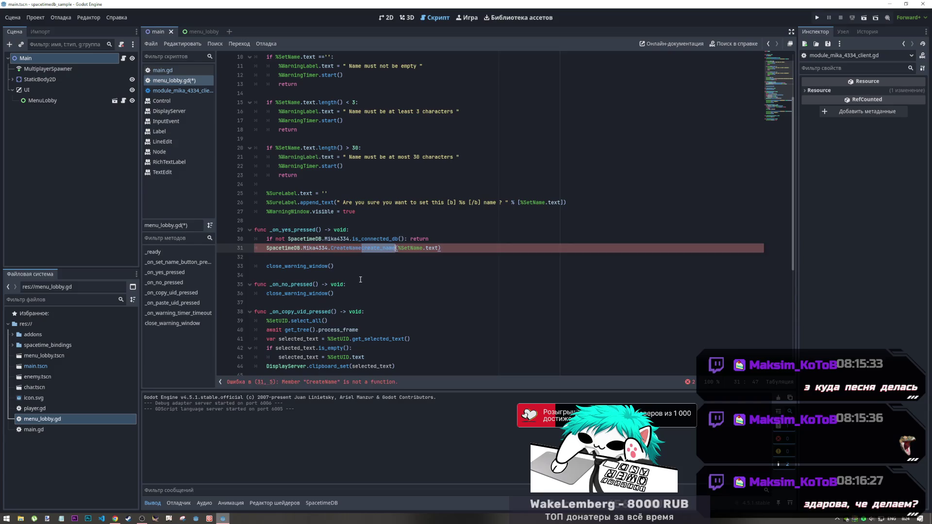
click(374, 248)
key(ctrl+s)
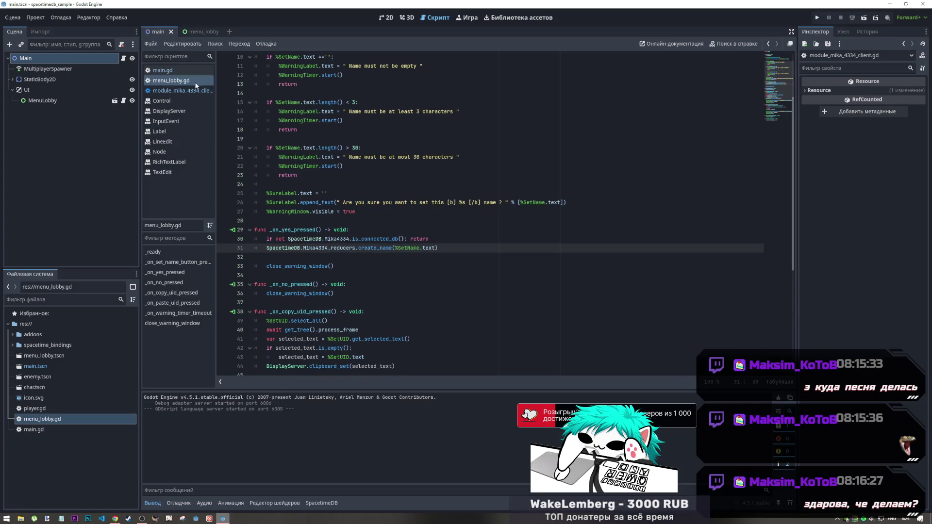
key(alt+Tab)
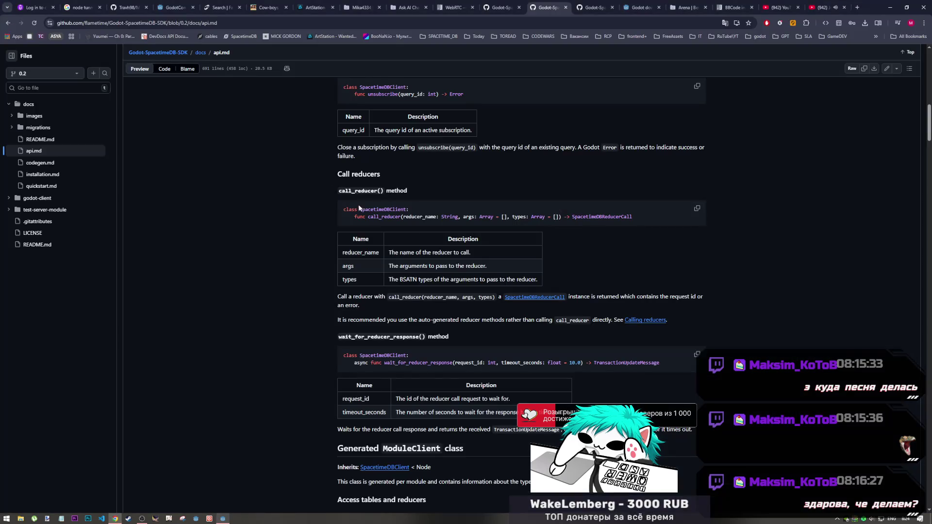
Open the 'Calling reducers' link in a new tab, view it, and return to api.md
scroll(558, 357, down, 3)
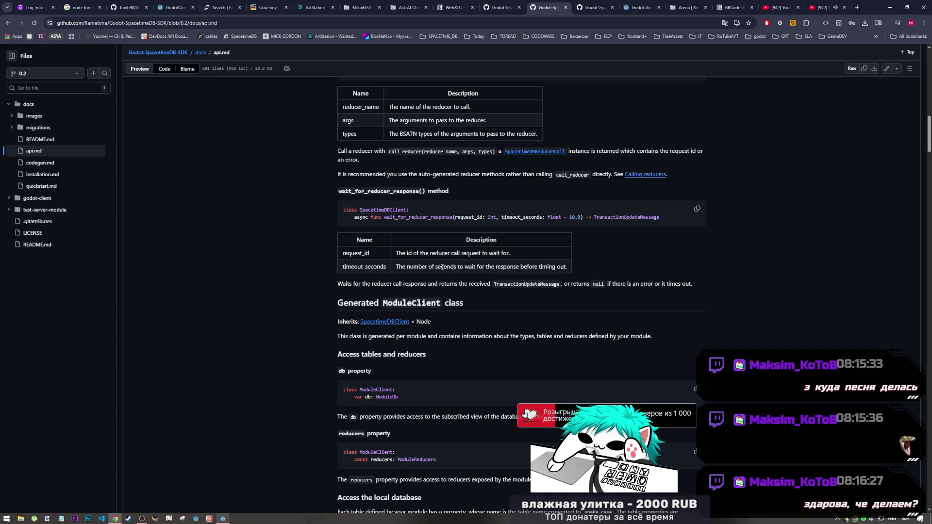
middle_click(651, 175)
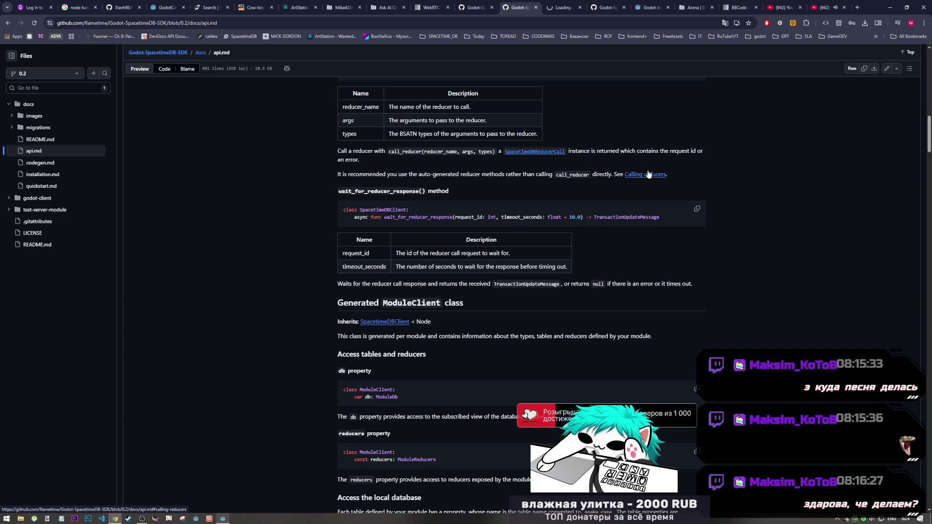
click(561, 10)
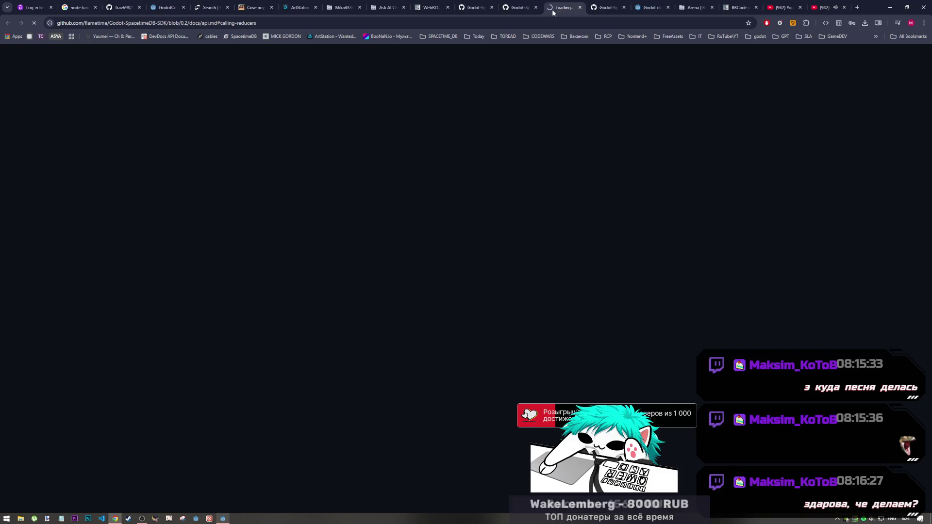
click(529, 8)
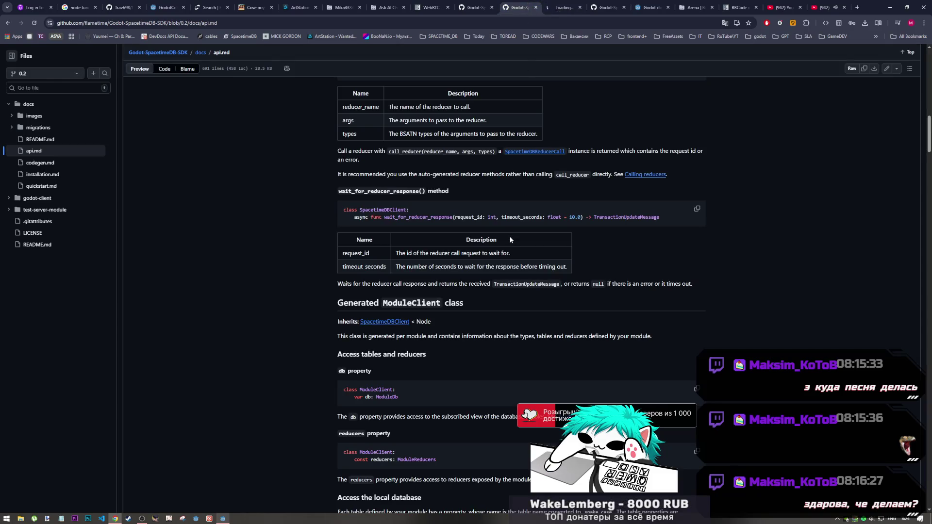
Locate and briefly highlight the wait_for_reducer_response() heading in api.md
scroll(485, 236, down, 2)
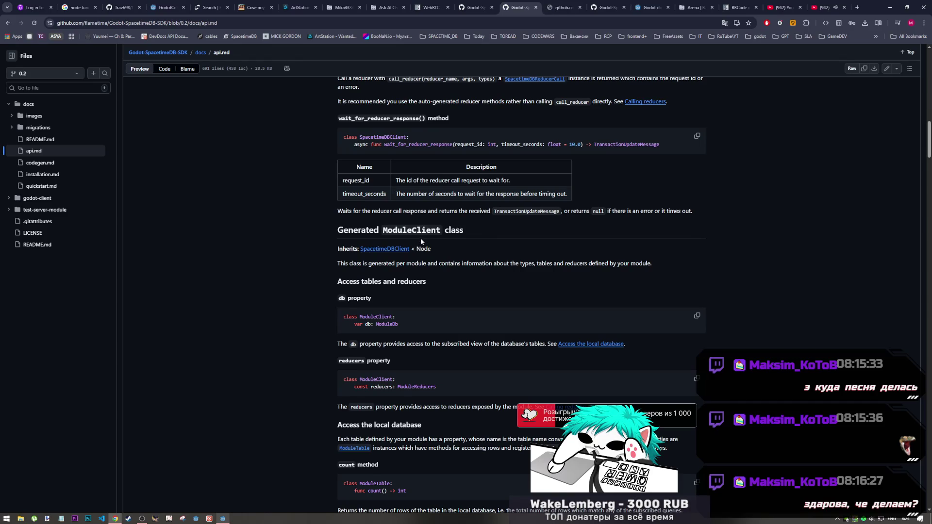
scroll(419, 238, up, 2)
scroll(403, 244, down, 1)
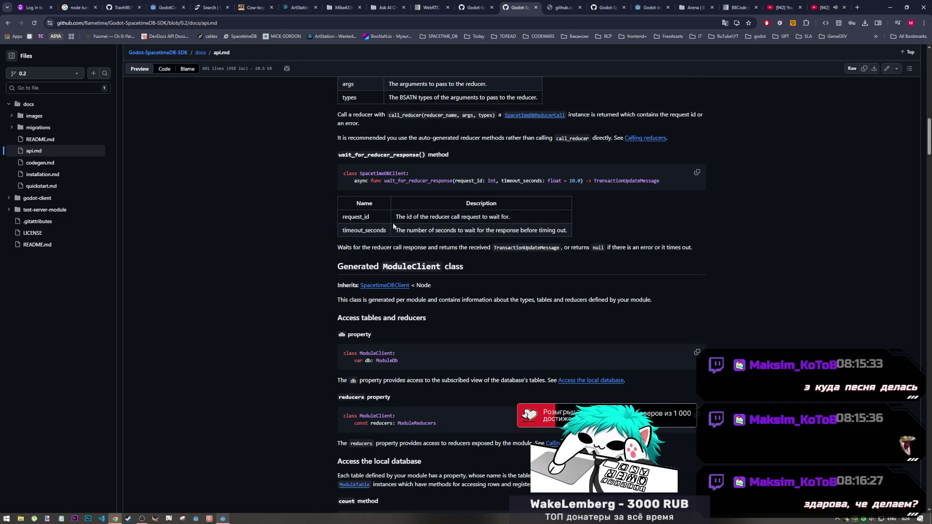
drag(346, 161, 408, 158)
click(414, 155)
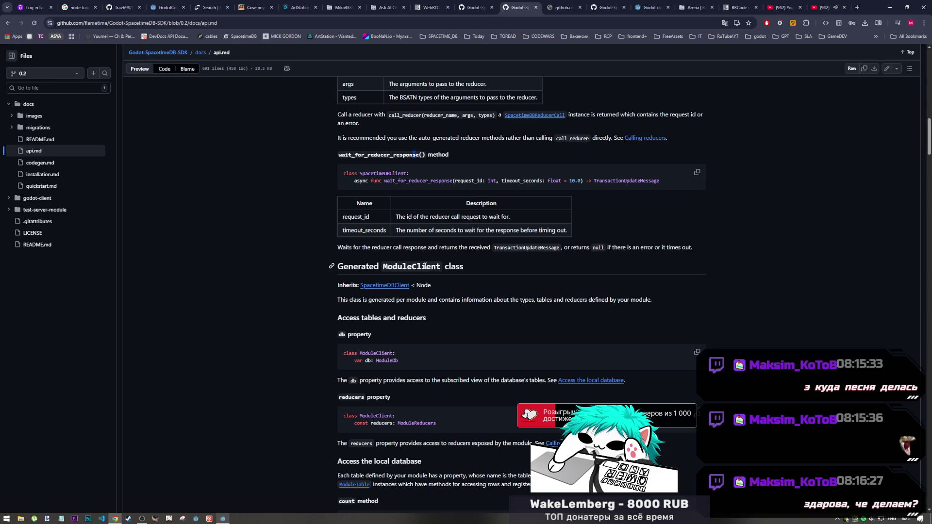
Inspect the timed-out Calling reducers tab and close it, leaving api.md in front
click(564, 7)
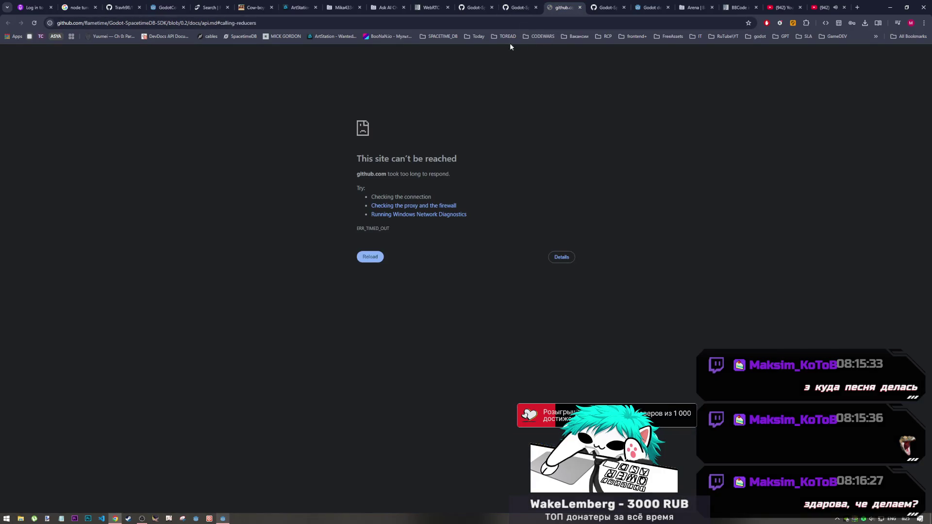
click(34, 23)
click(523, 4)
click(567, 4)
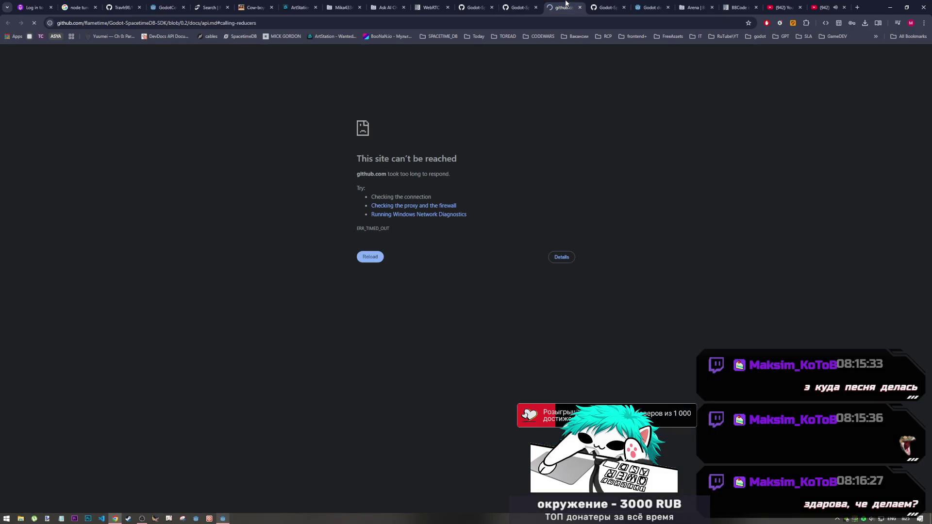
click(522, 4)
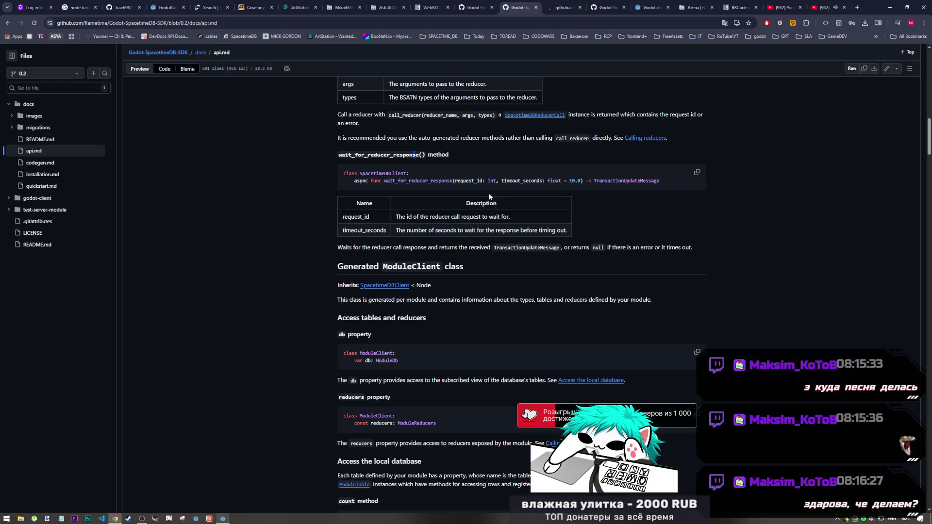
click(559, 9)
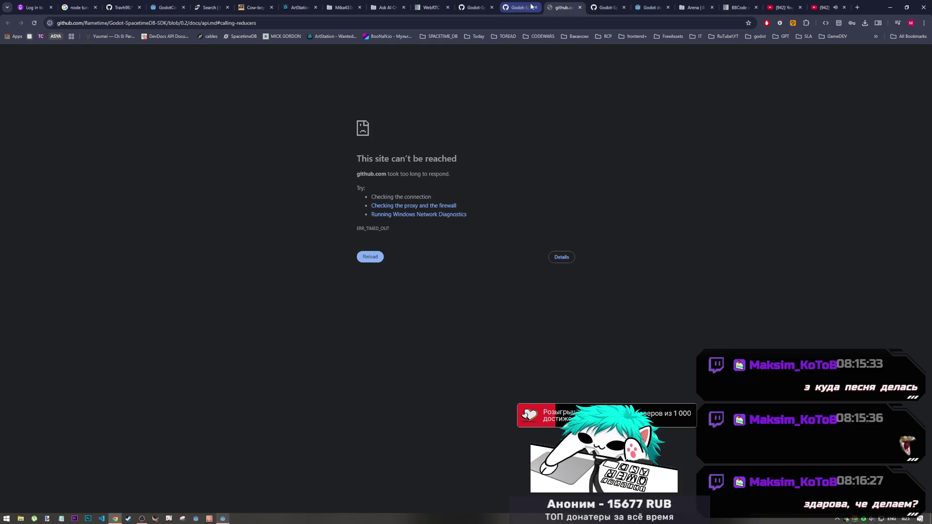
click(522, 7)
click(580, 7)
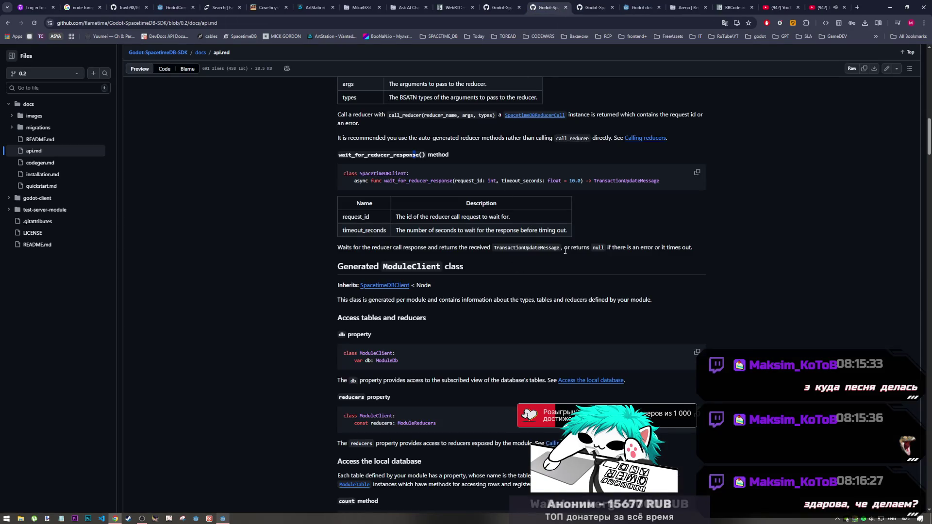
Search api.md for 'calling' to reach the Calling reducers section, then go to the YouTube tab
key(ctrl+f)
text(calling)
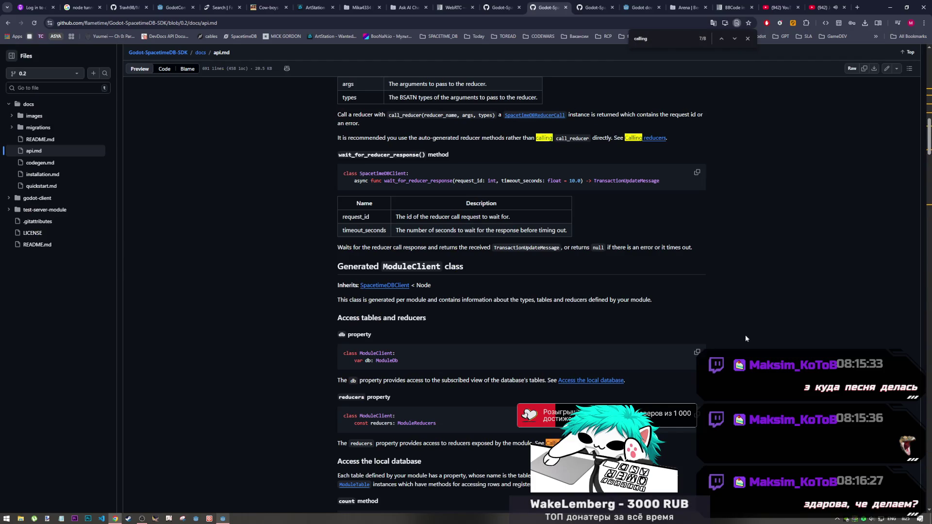
scroll(929, 128, down, 15)
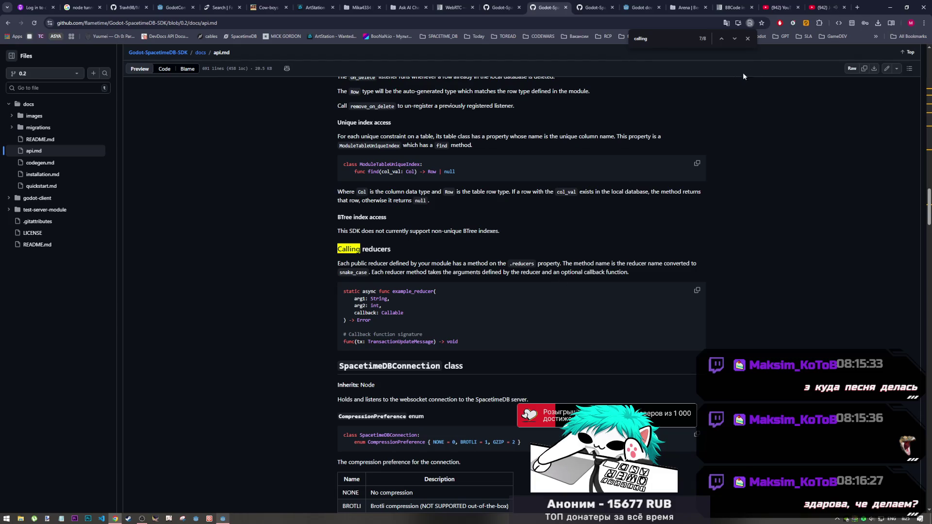
click(821, 7)
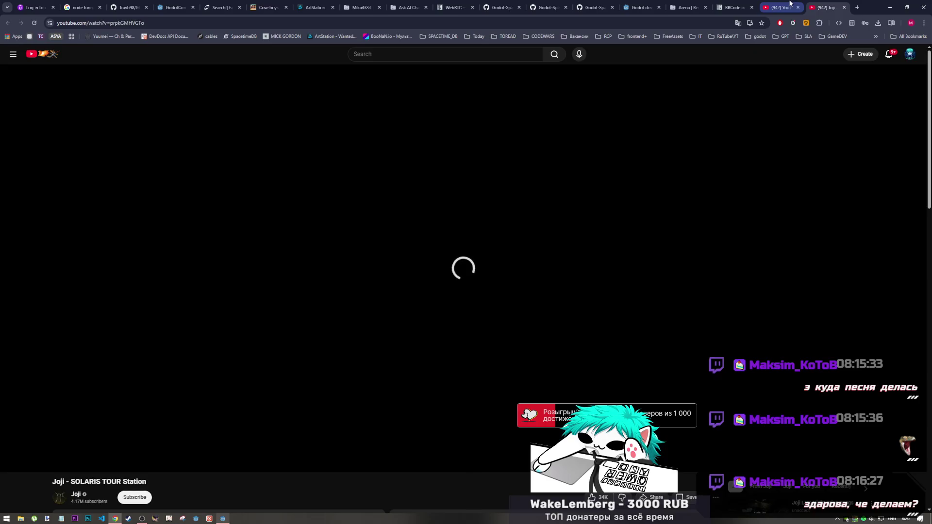
Return to the Joji SOLARIS TOUR stream page and reload the stalled video
click(780, 7)
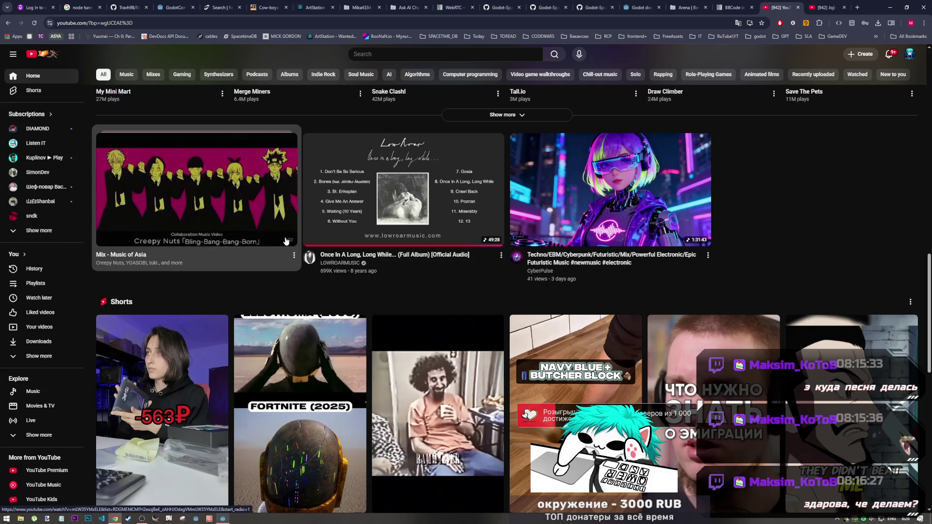
key(ctrl+Tab)
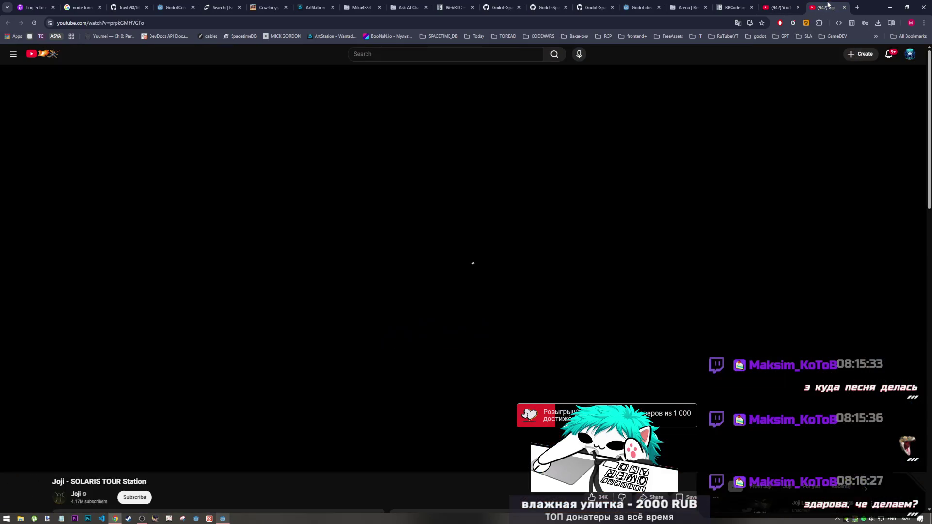
scroll(118, 449, down, 5)
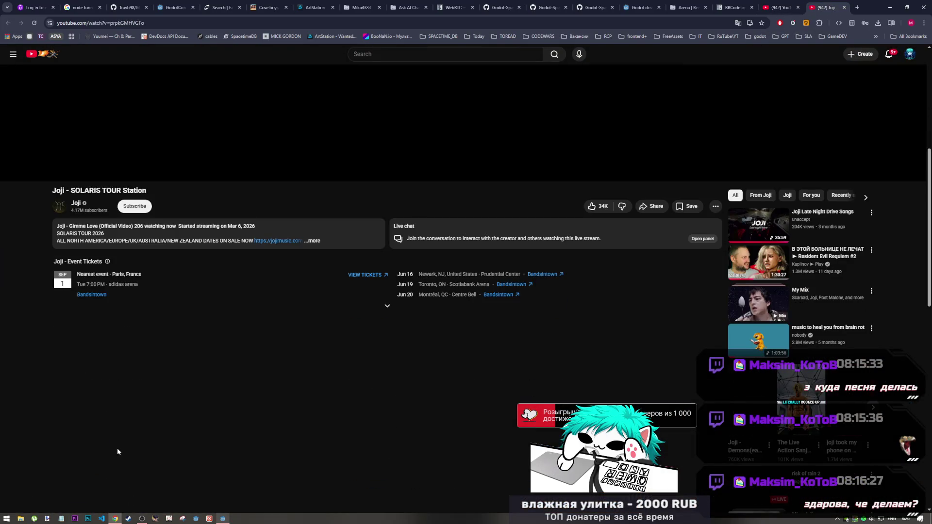
scroll(118, 448, up, 5)
scroll(118, 446, down, 5)
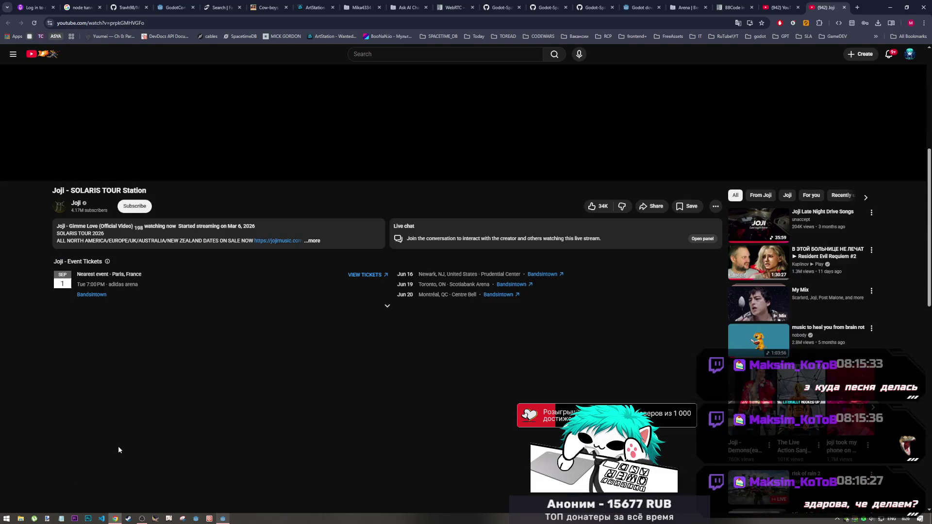
scroll(118, 446, up, 3)
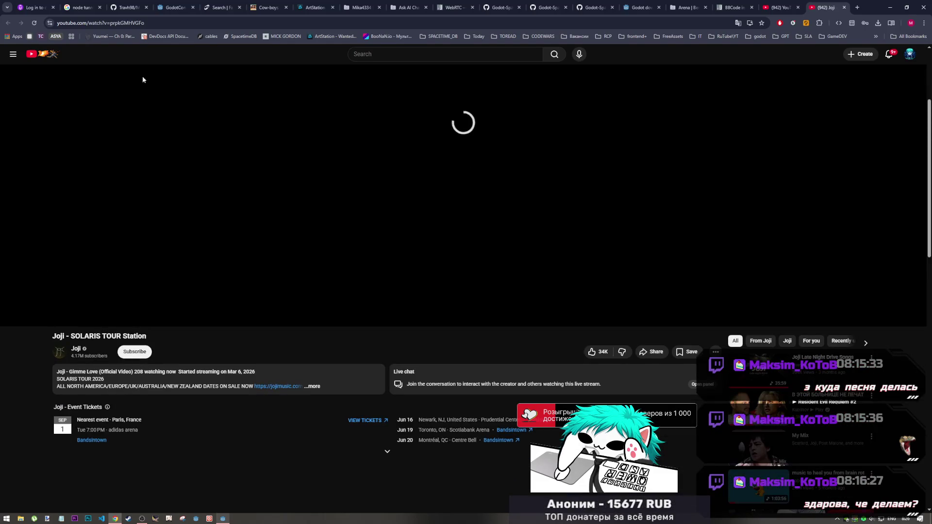
key(F5)
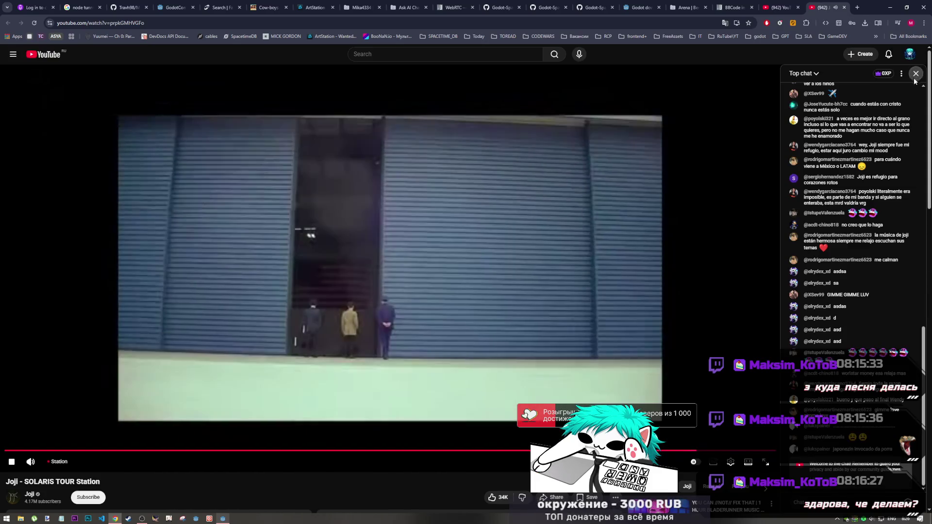
Close the live chat and set the stream quality to 144p
click(916, 78)
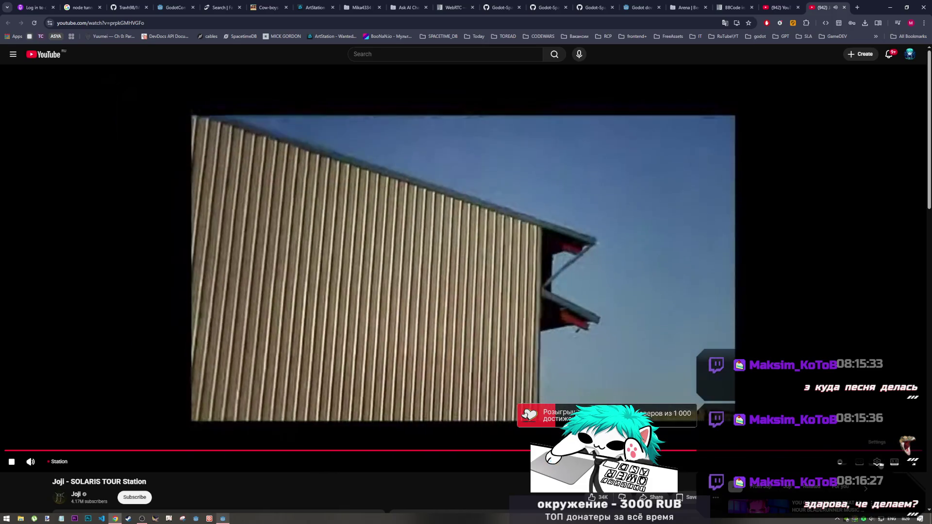
click(877, 461)
click(845, 439)
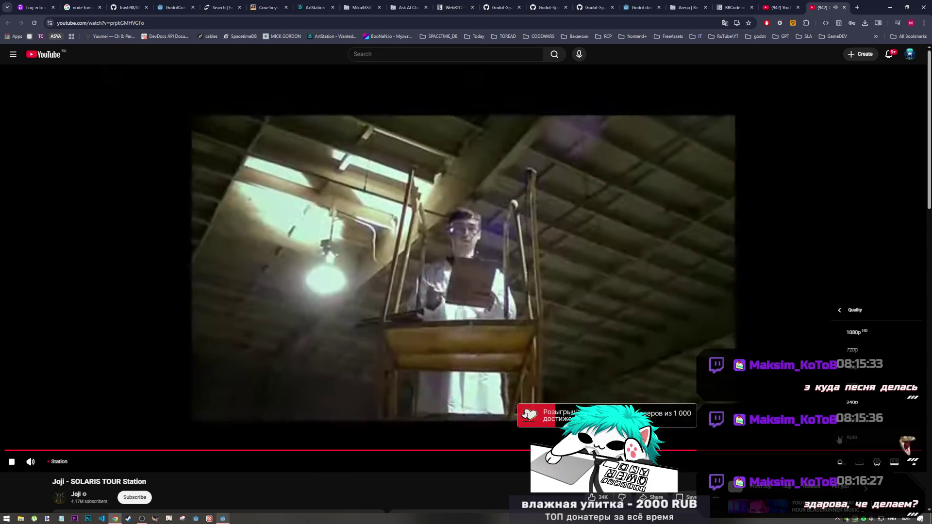
click(849, 428)
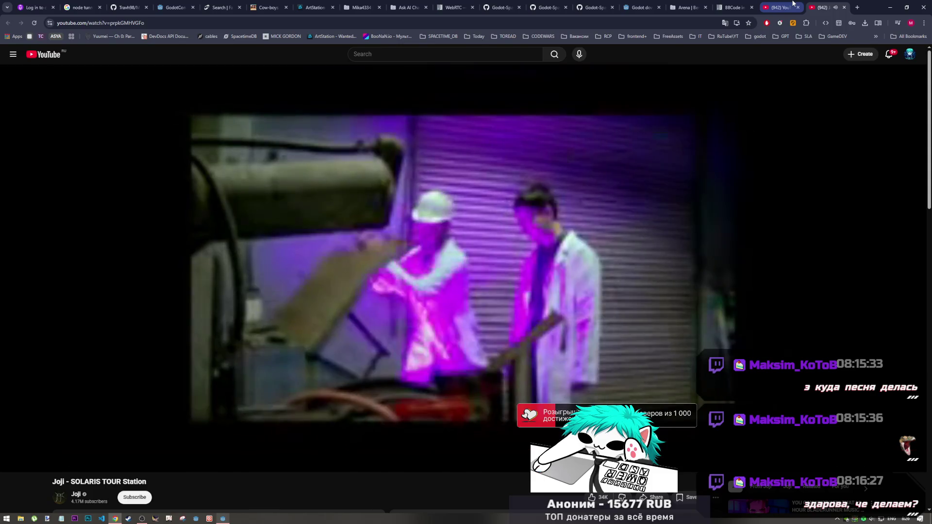
Confirm the Joji video is playing, then return to lobby_holder.gd on GitHub
click(791, 6)
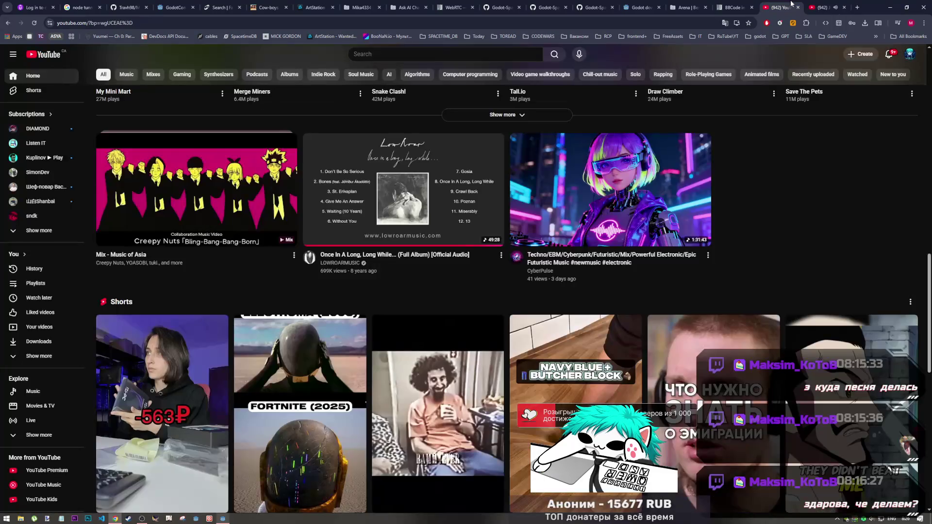
click(824, 7)
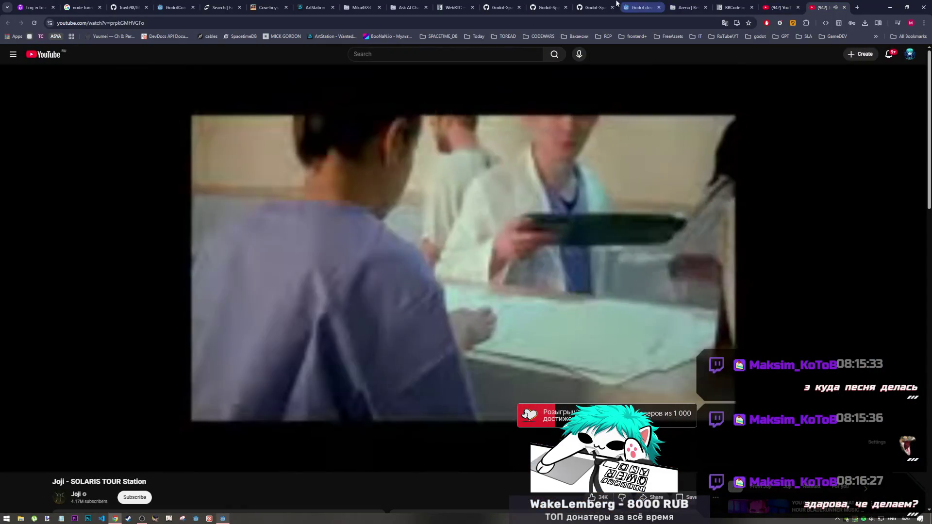
click(548, 6)
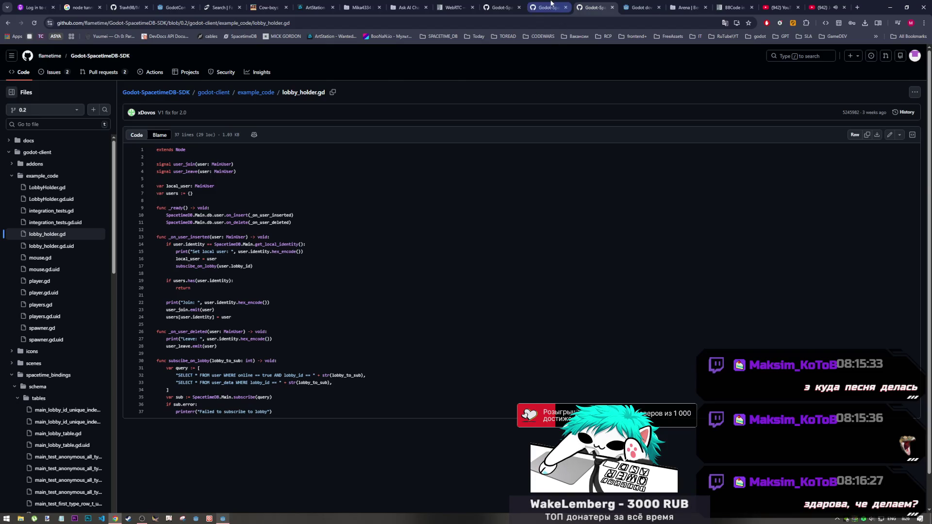
Scroll api.md to Calling reducers and highlight the example_reducer name and callback signature
click(550, 6)
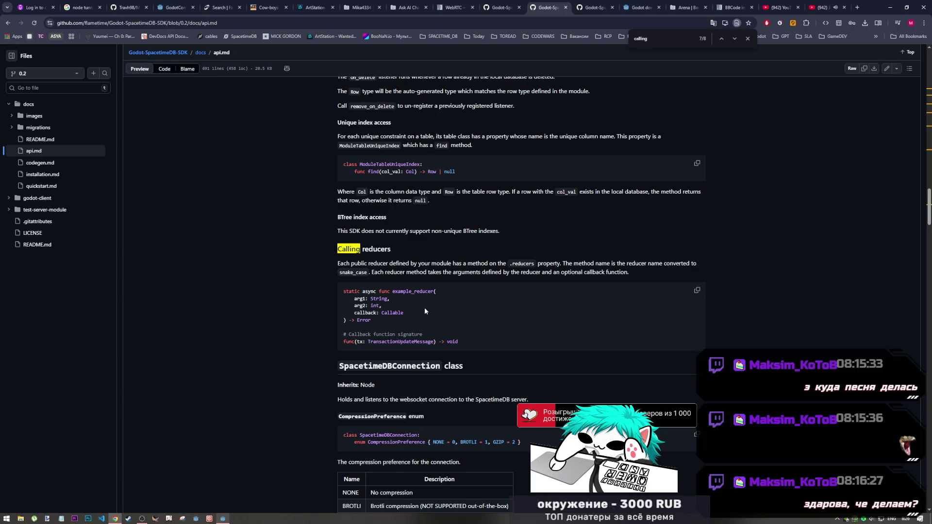
scroll(424, 308, down, 1)
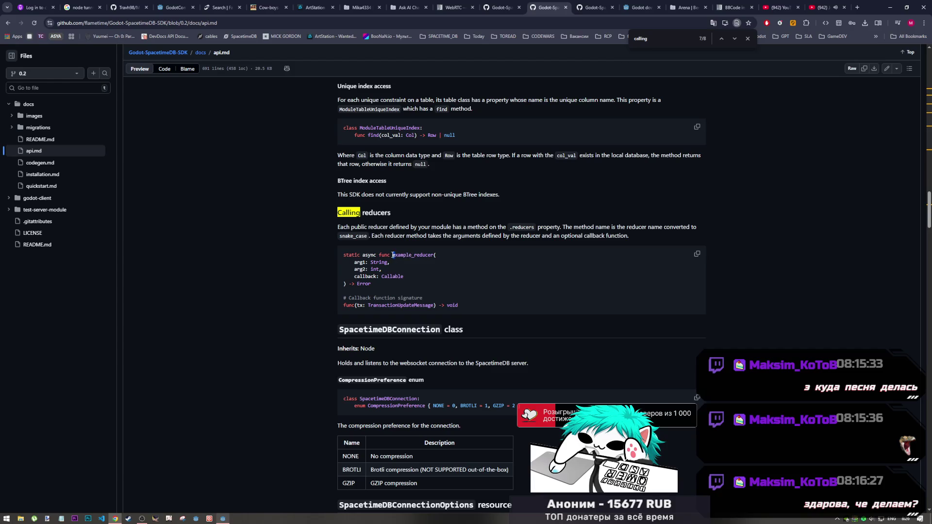
drag(393, 256, 429, 255)
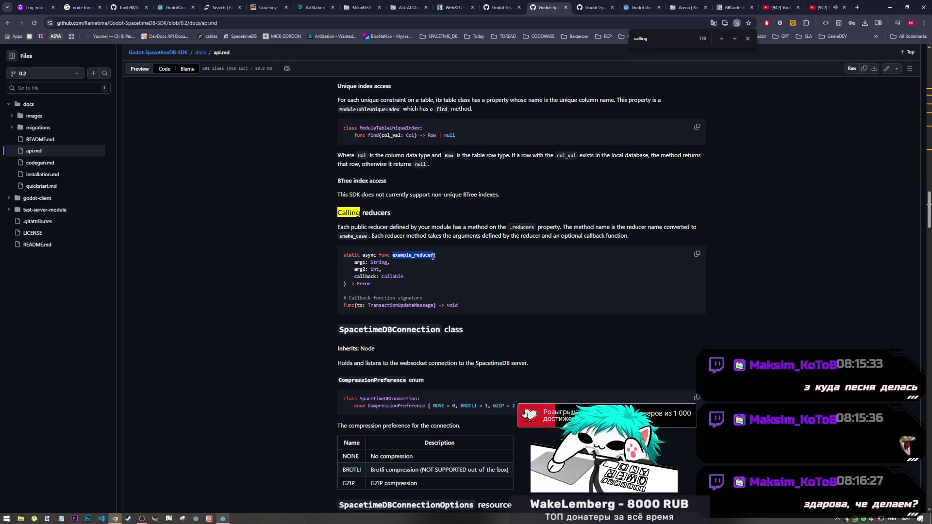
click(378, 311)
drag(352, 306, 434, 307)
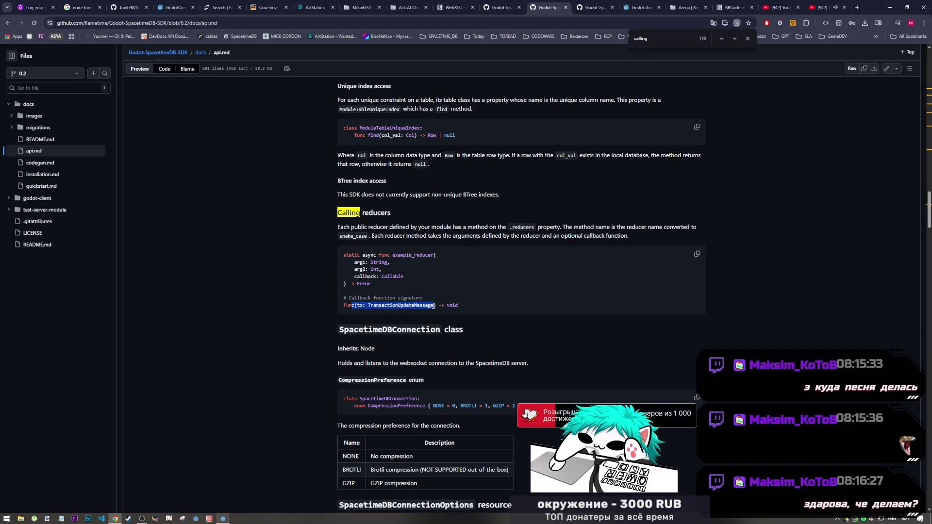
click(470, 314)
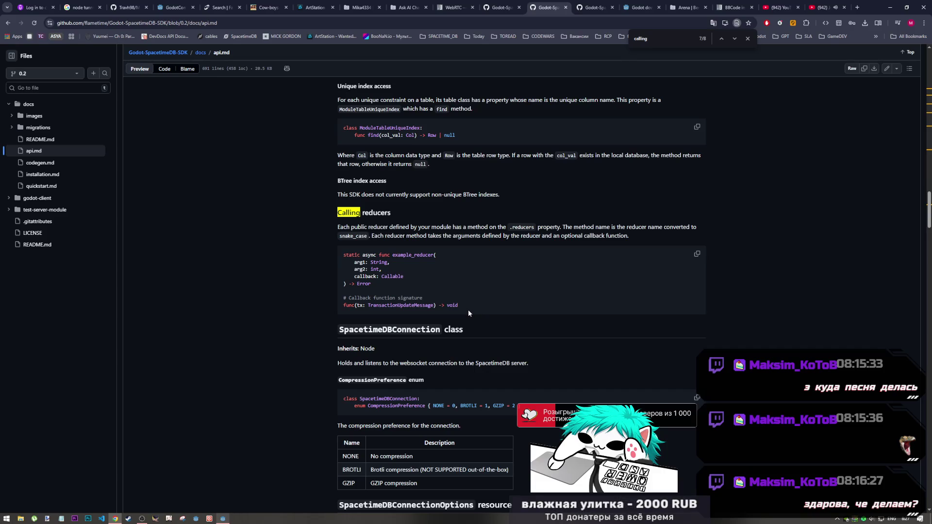
Scroll up and down through api.md around the Calling reducers section
scroll(469, 313, down, 2)
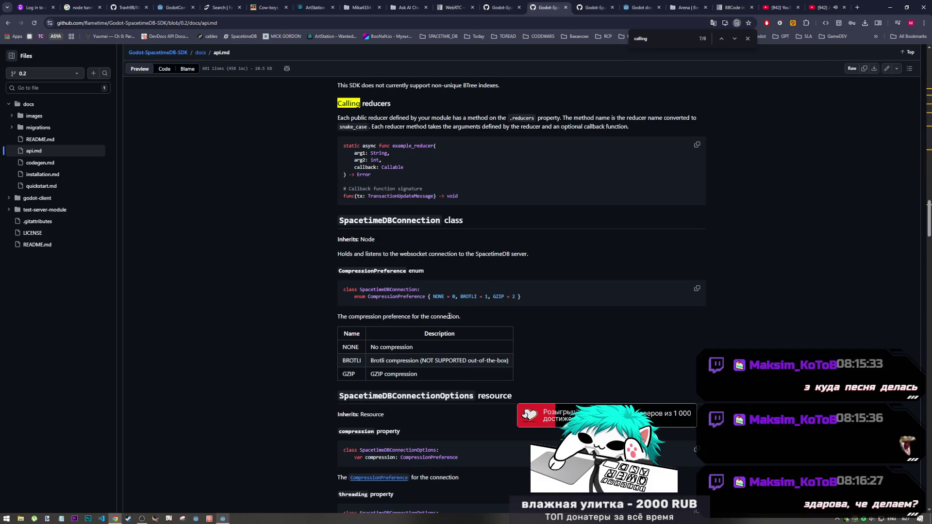
scroll(450, 314, down, 2)
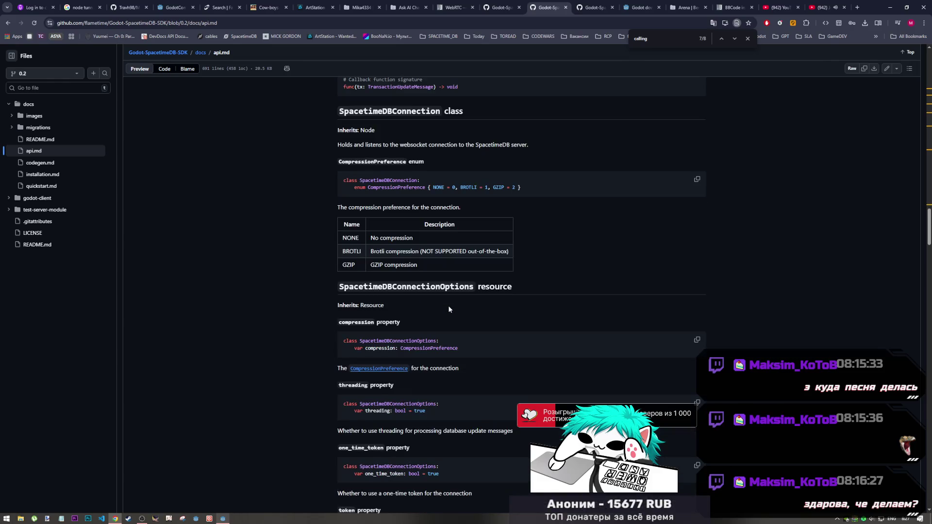
scroll(449, 307, up, 4)
scroll(354, 345, down, 3)
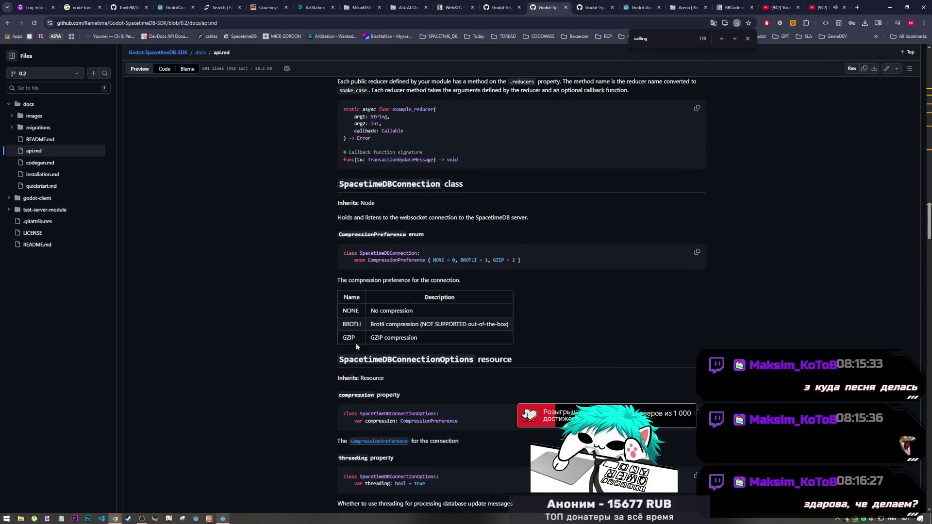
scroll(720, 245, up, 2)
scroll(686, 268, up, 2)
scroll(686, 272, up, 2)
scroll(680, 261, down, 2)
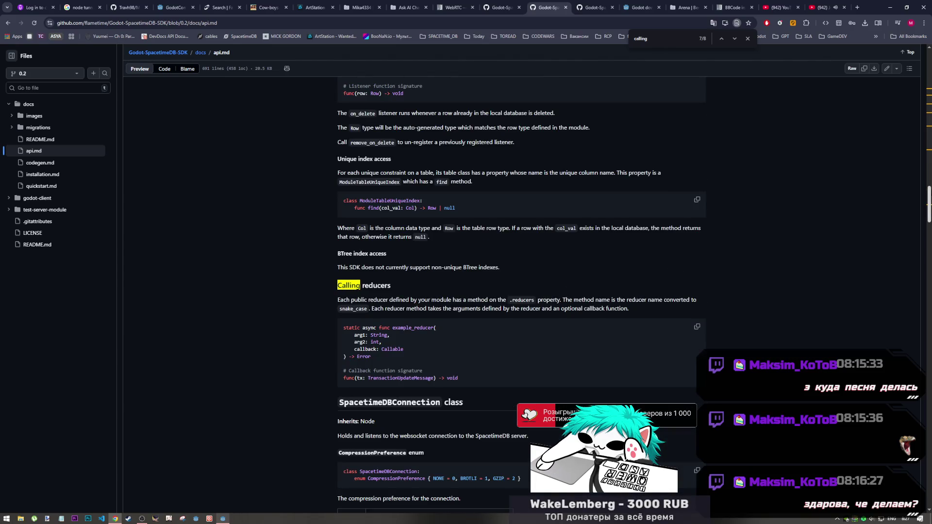
scroll(930, 193, up, 1)
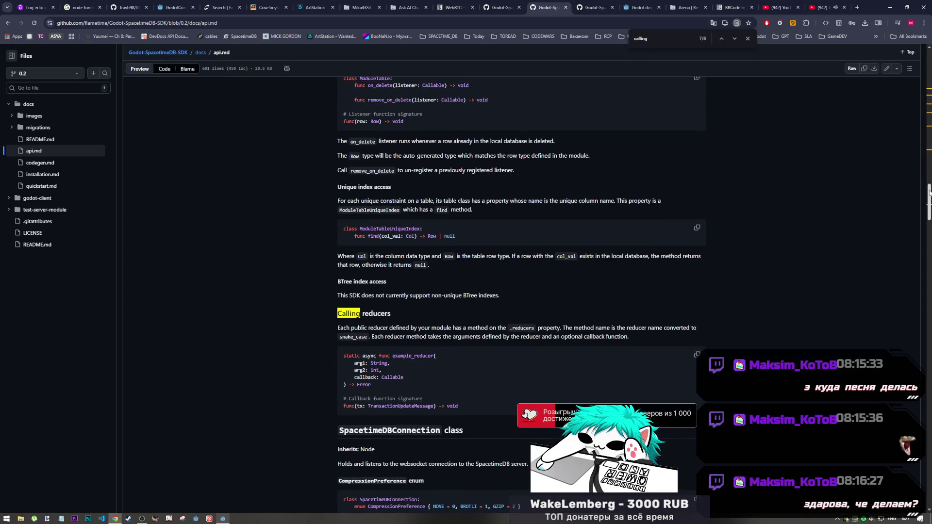
Jump to the top of api.md, scroll to the call_reducer() docs, and close the search
drag(510, 328, 533, 329)
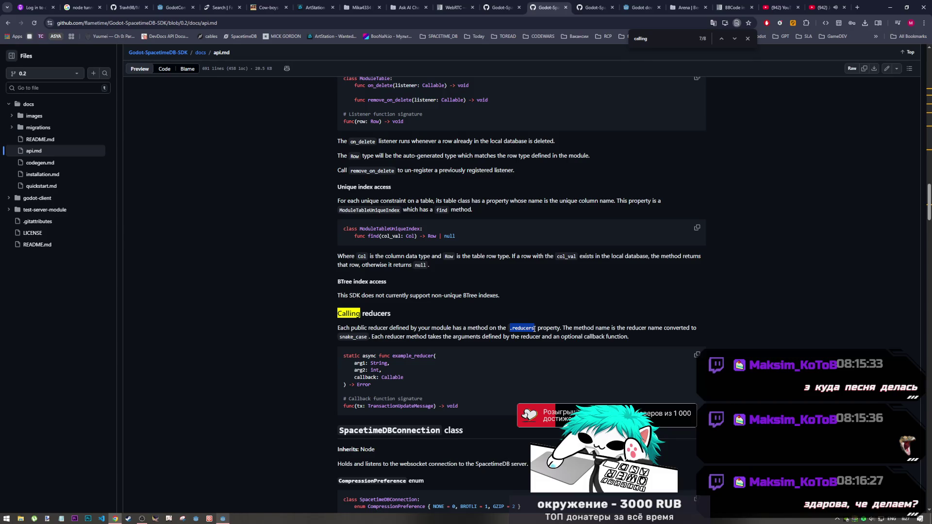
drag(929, 201, 929, 68)
scroll(895, 120, down, 6)
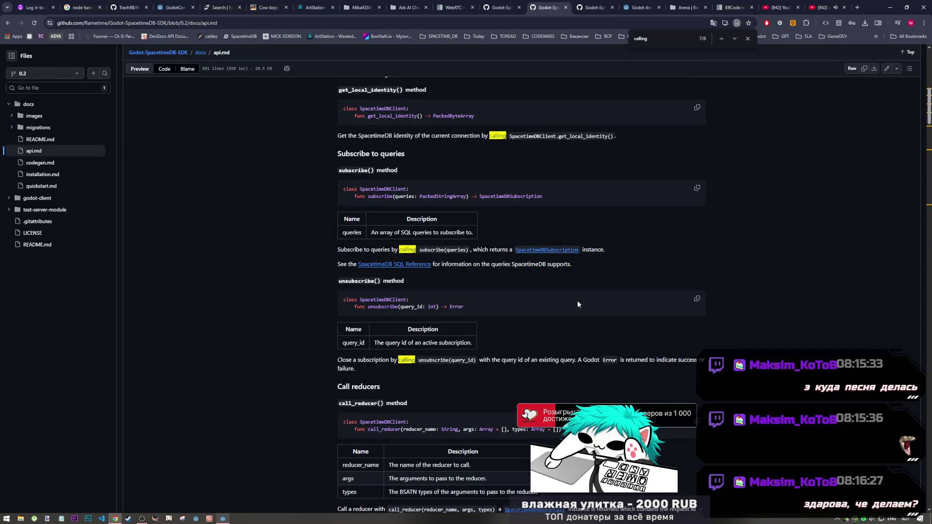
scroll(485, 252, down, 3)
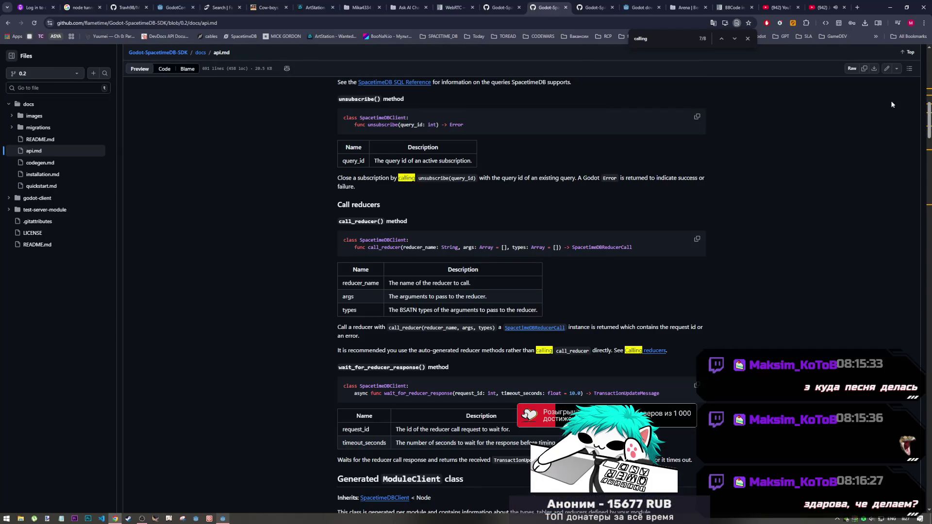
click(748, 38)
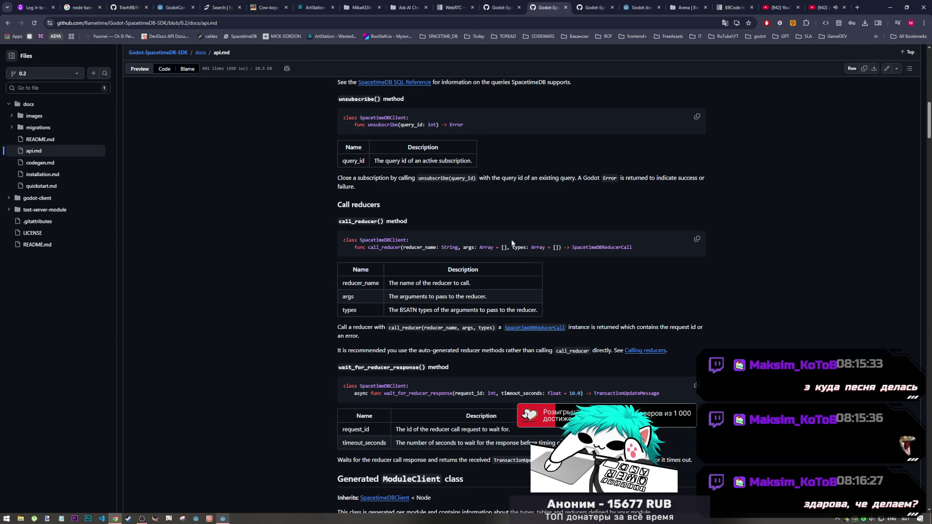
Scroll api.md down to the Generated ModuleClient class and its reducers property
scroll(427, 289, down, 1)
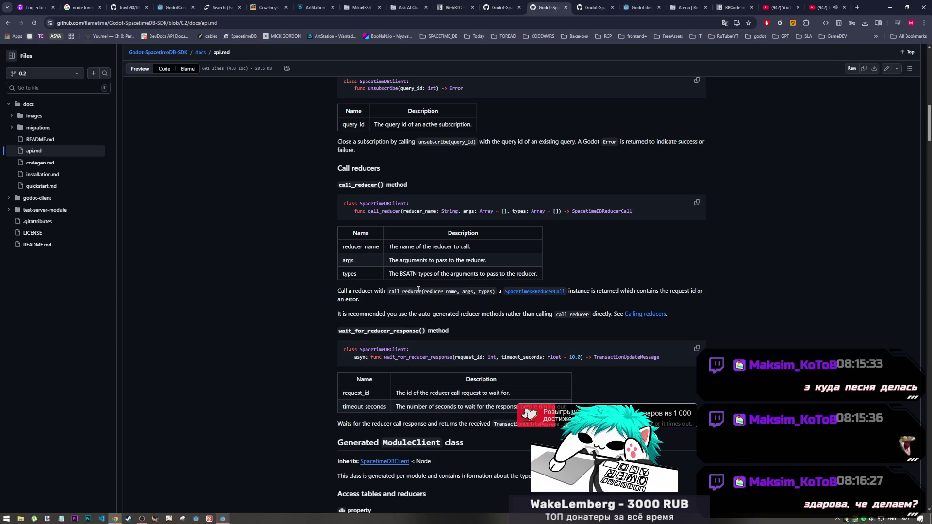
scroll(419, 289, down, 3)
scroll(416, 293, down, 2)
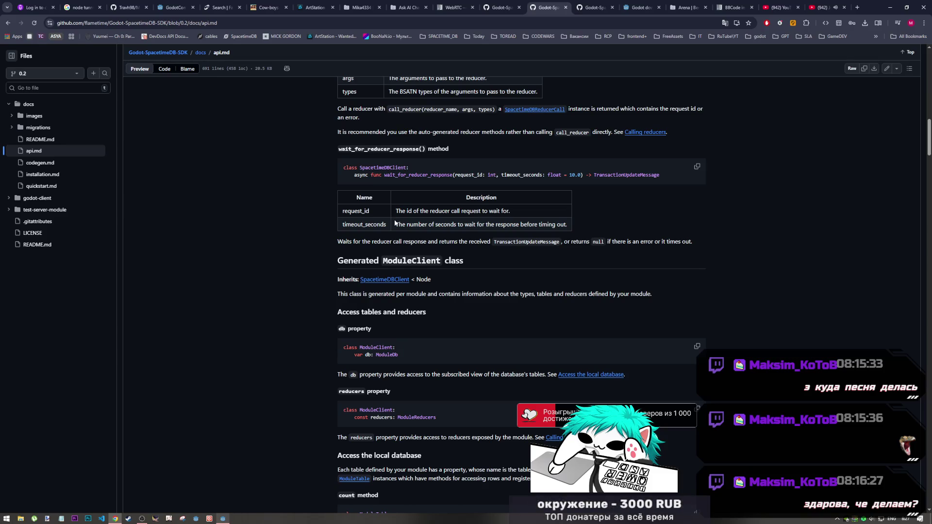
scroll(394, 226, down, 2)
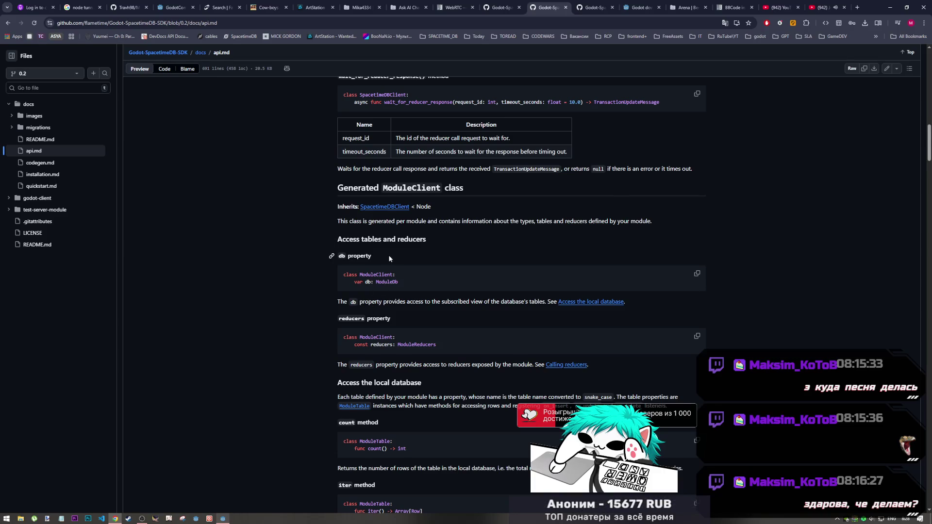
Read api.md's Access tables and reducers and Access the local database sections, then return to Godot
scroll(389, 256, down, 1)
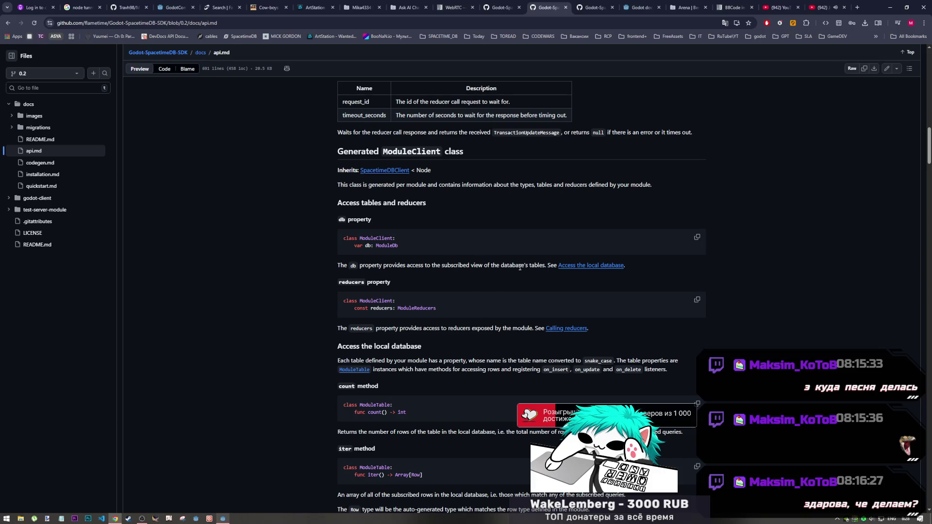
scroll(384, 279, down, 1)
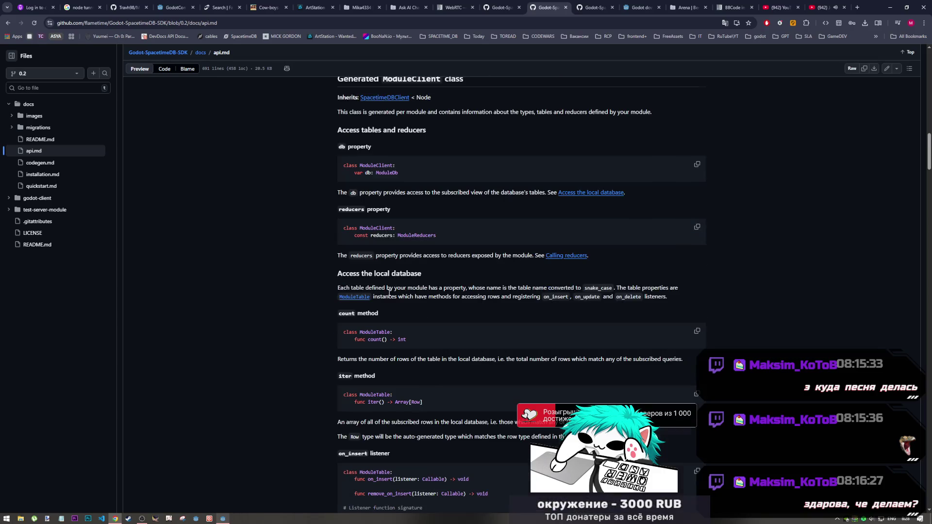
scroll(397, 277, down, 2)
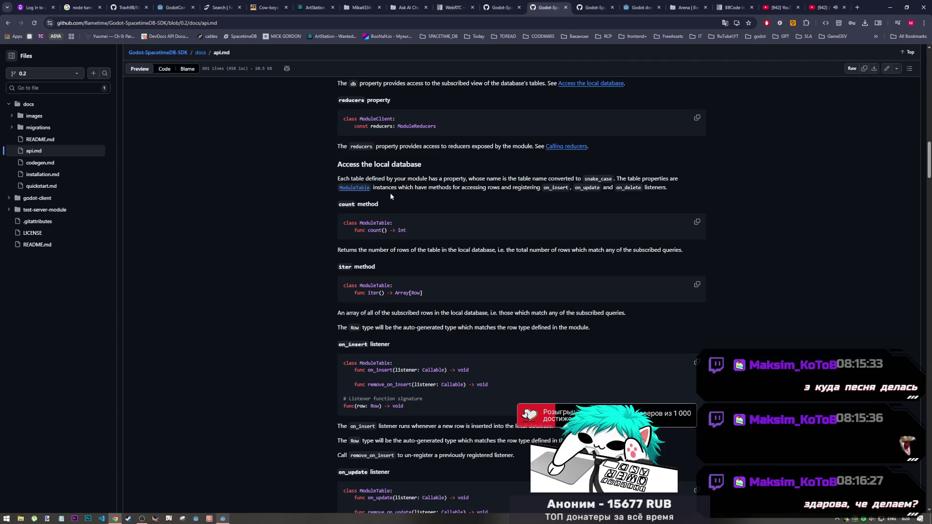
scroll(410, 226, down, 2)
scroll(401, 235, up, 3)
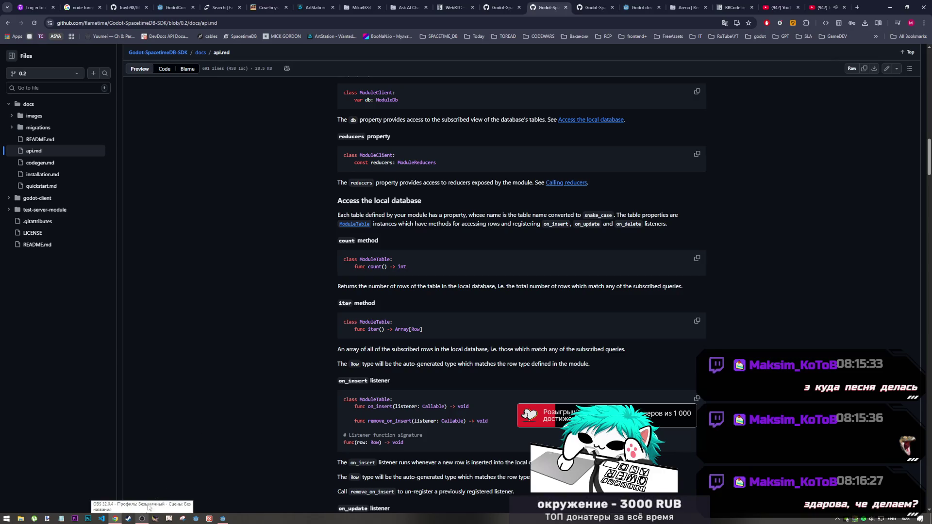
click(223, 520)
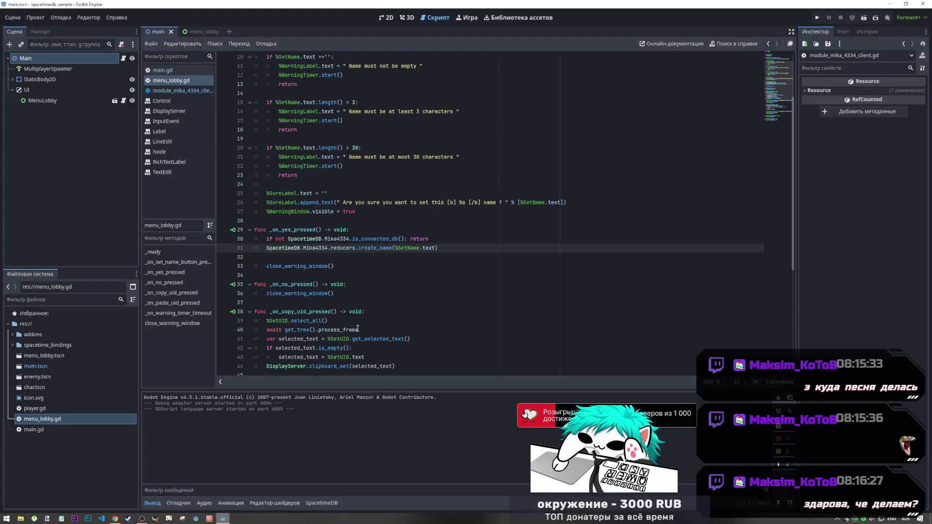
Open main.gd and highlight .iter() in the initial_players query on line 53
drag(325, 239, 344, 242)
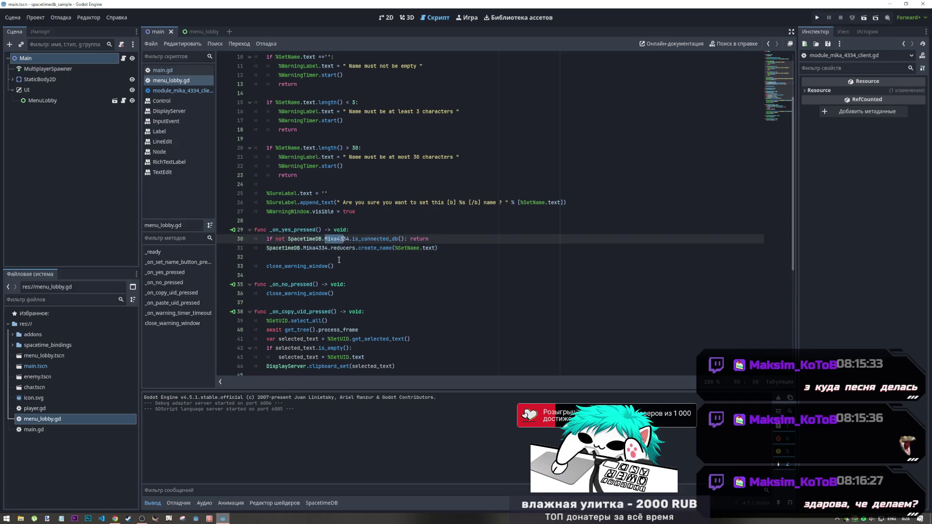
click(165, 71)
click(397, 267)
scroll(398, 228, up, 3)
scroll(398, 228, up, 2)
mouse_move(448, 266)
mouse_down()
mouse_move(426, 266)
mouse_move(438, 266)
mouse_up()
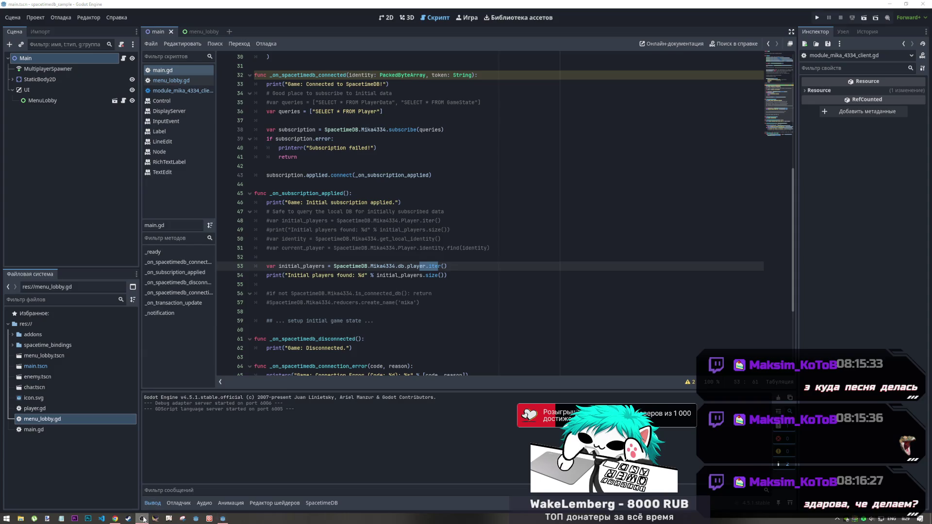
click(115, 518)
Read api.md's on_insert, on_update and on_delete listener sections, highlighting Row and on_insert
key(alt+Tab)
key(alt+Tab)
scroll(440, 318, down, 4)
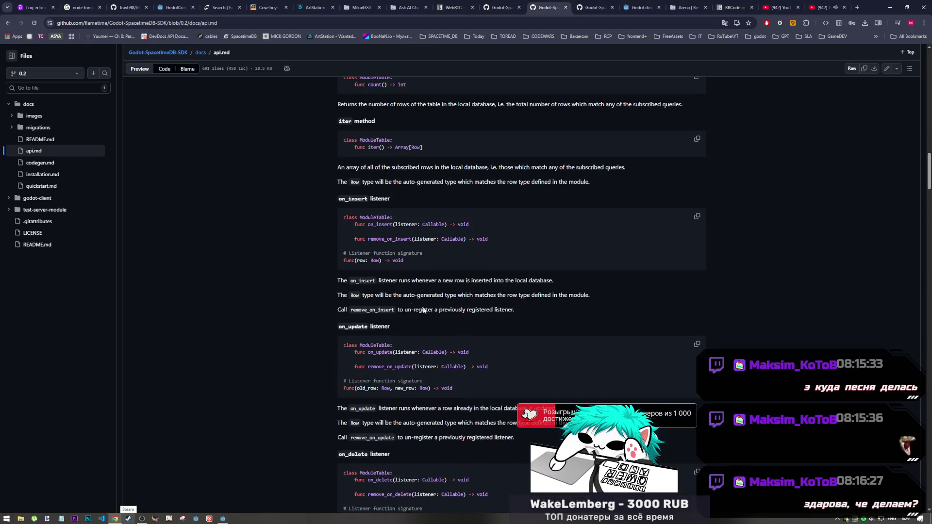
scroll(372, 243, down, 1)
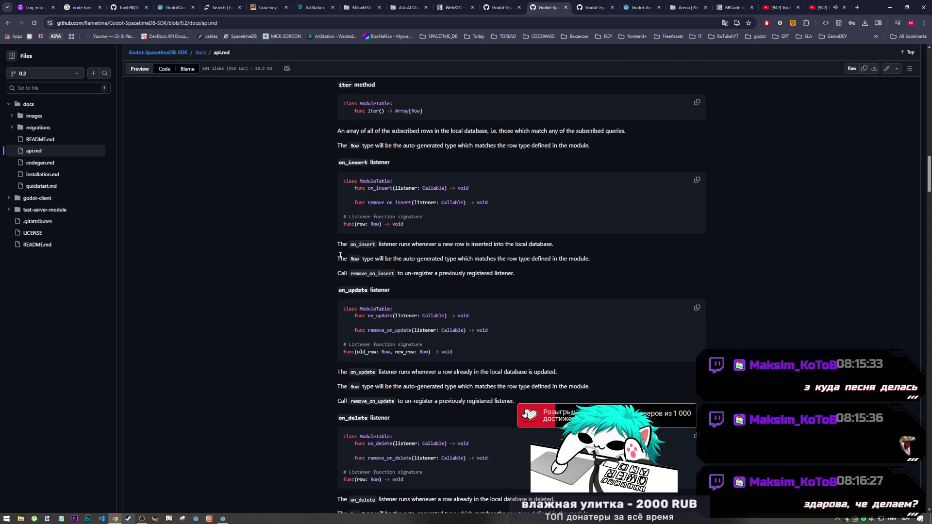
double_click(355, 259)
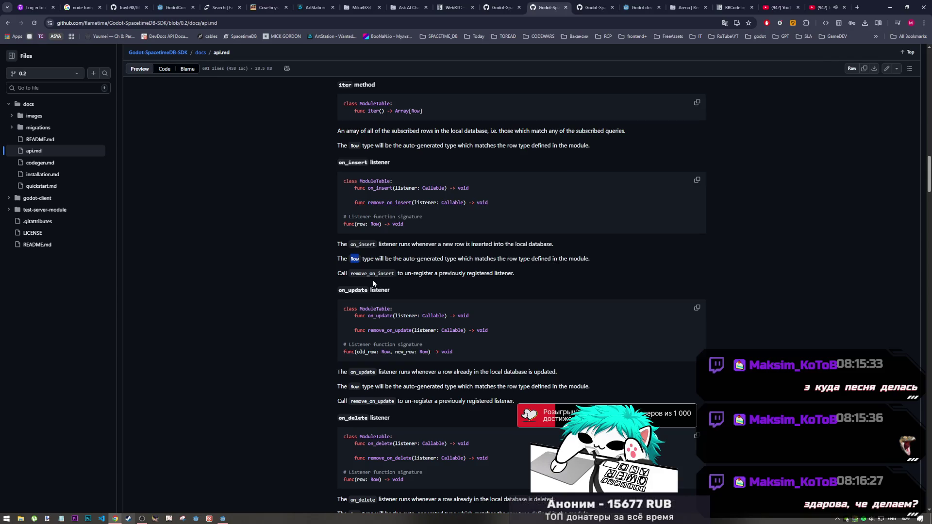
drag(338, 162, 367, 163)
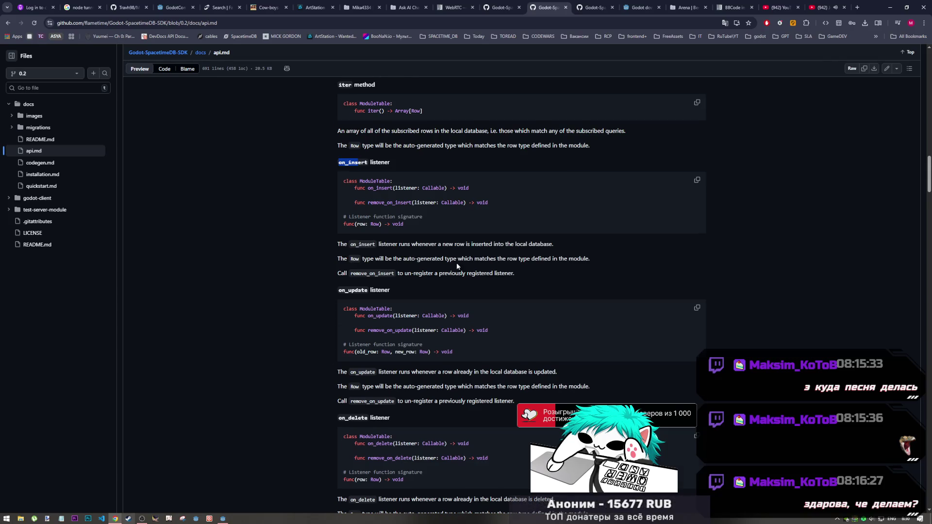
scroll(368, 276, down, 5)
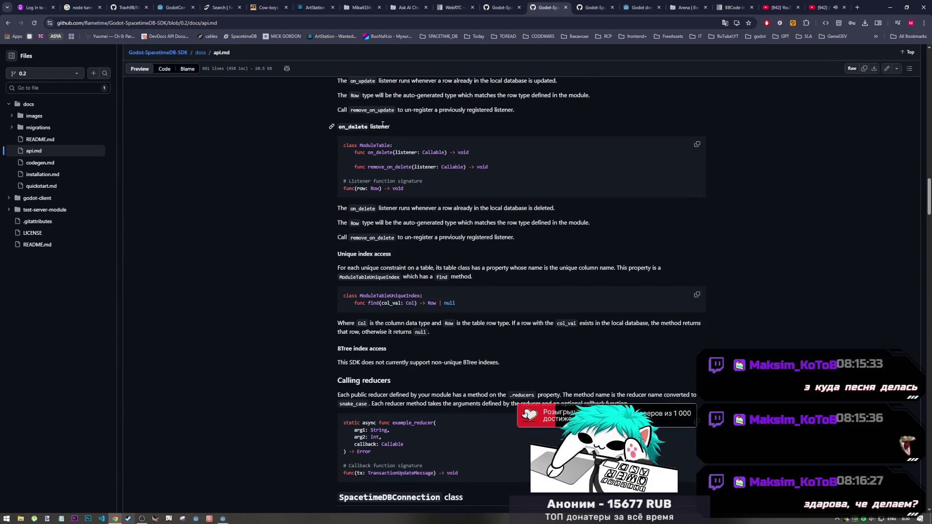
Read api.md's Unique index access and Calling reducers sections, then bring Godot back
scroll(360, 269, down, 1)
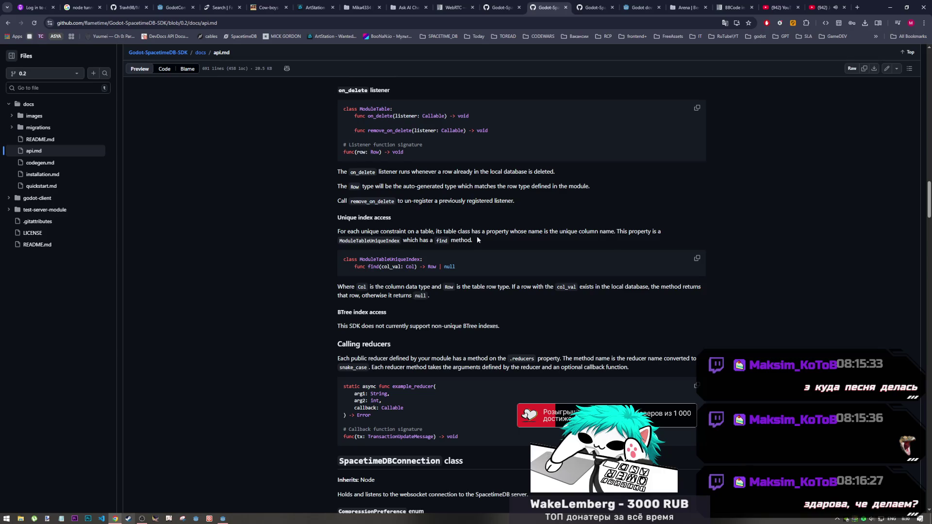
scroll(483, 236, down, 1)
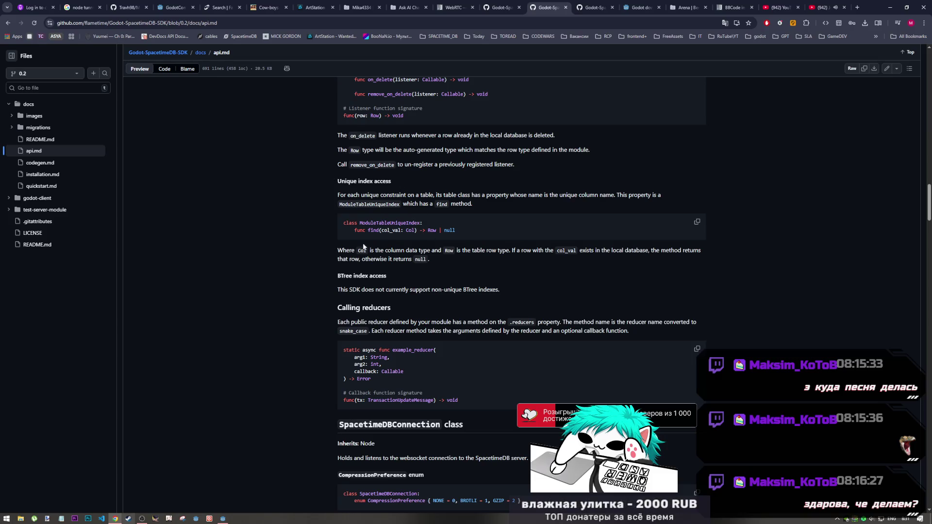
click(223, 519)
Scroll main.gd to the _on_transaction_update handler and put the caret on TransactionUpdateMessage
scroll(350, 286, up, 3)
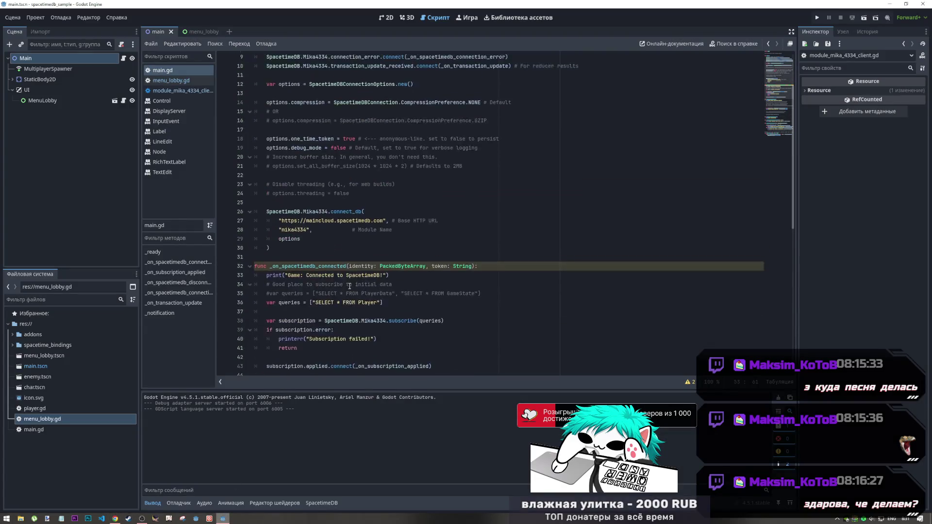
scroll(317, 161, down, 6)
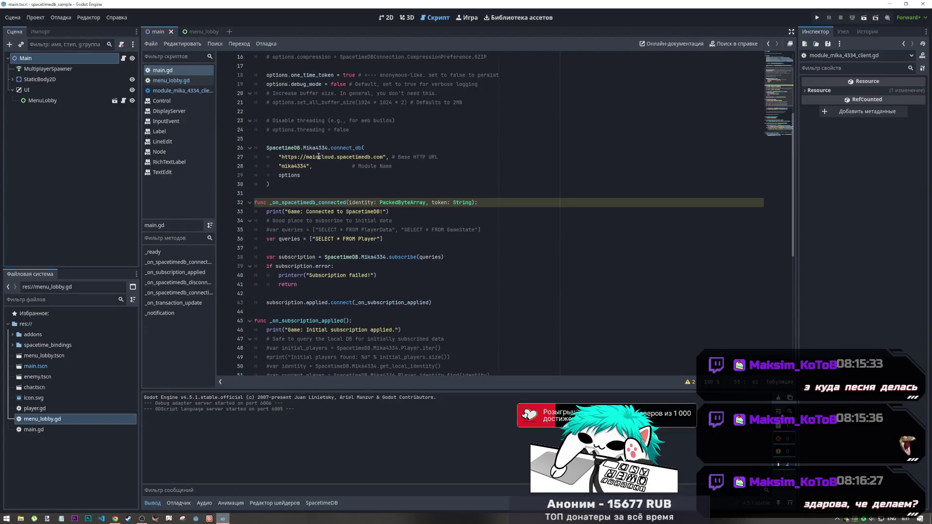
scroll(317, 161, down, 4)
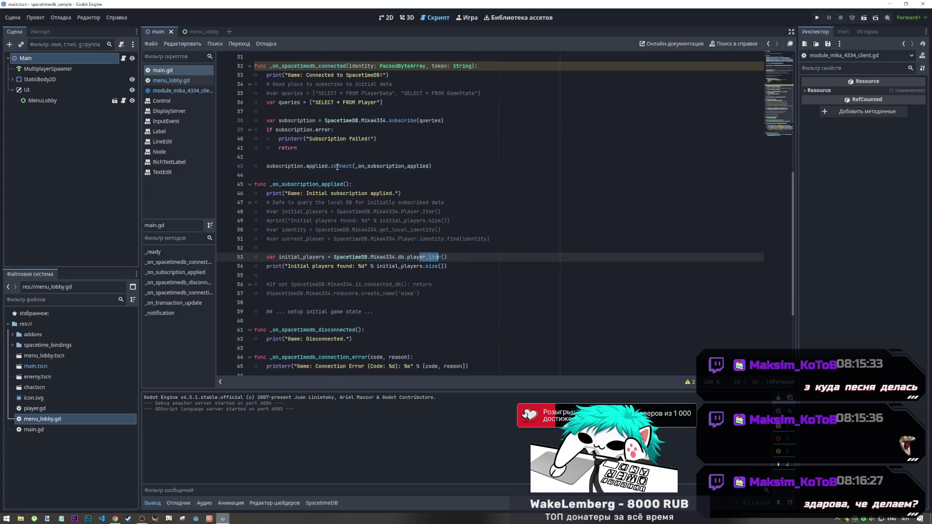
mouse_move(334, 168)
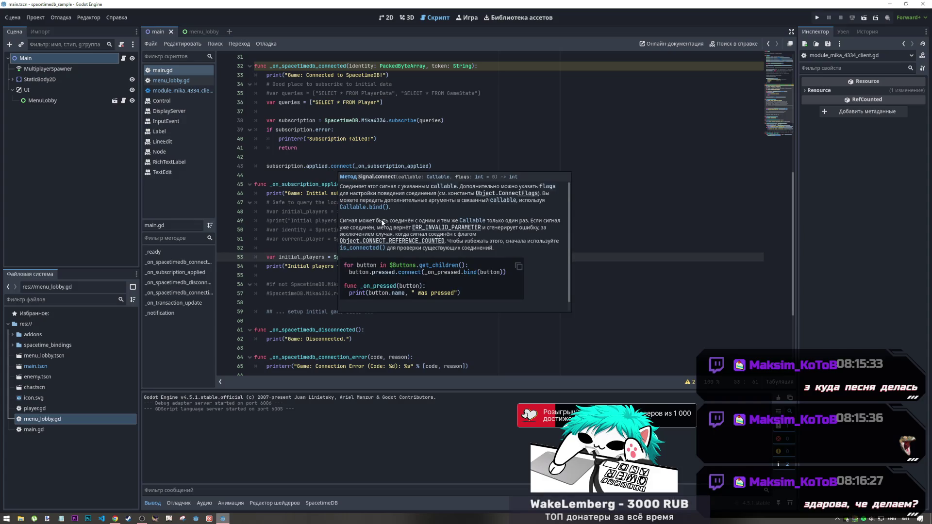
click(290, 212)
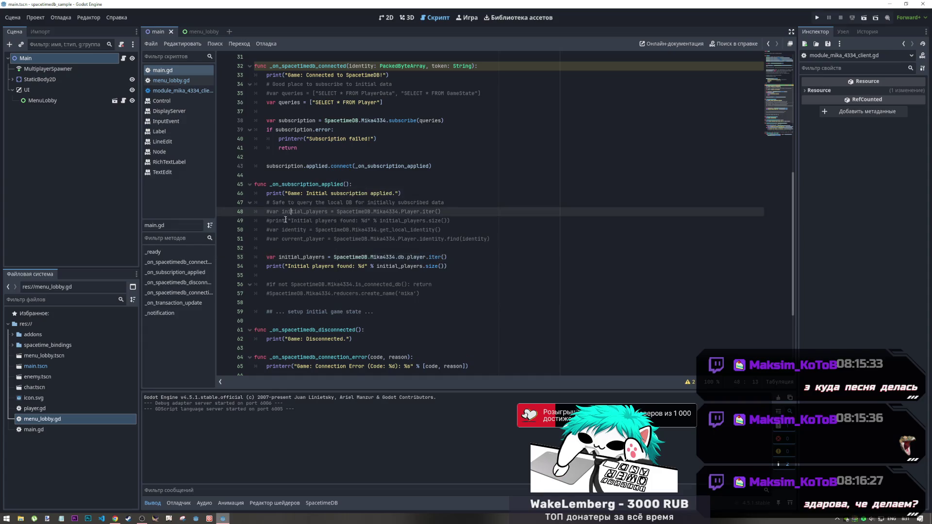
scroll(387, 188, down, 3)
scroll(373, 275, down, 2)
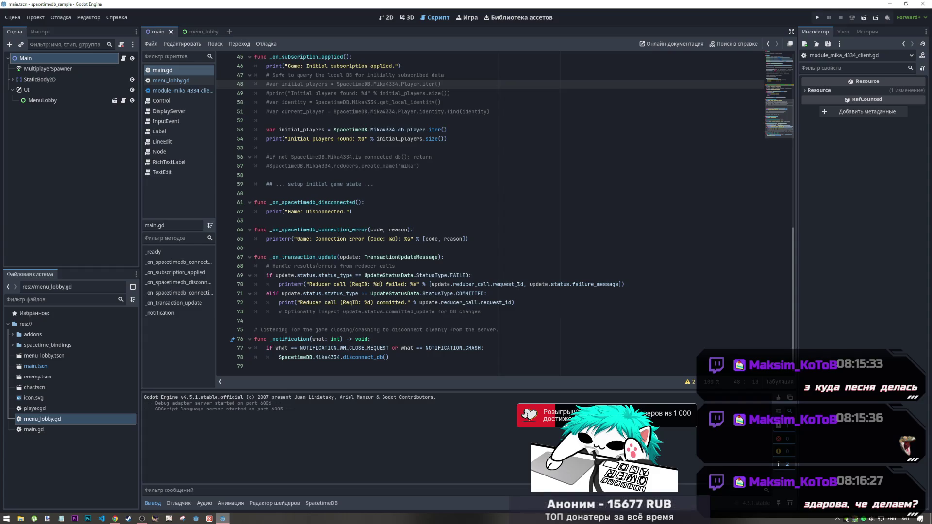
mouse_move(518, 285)
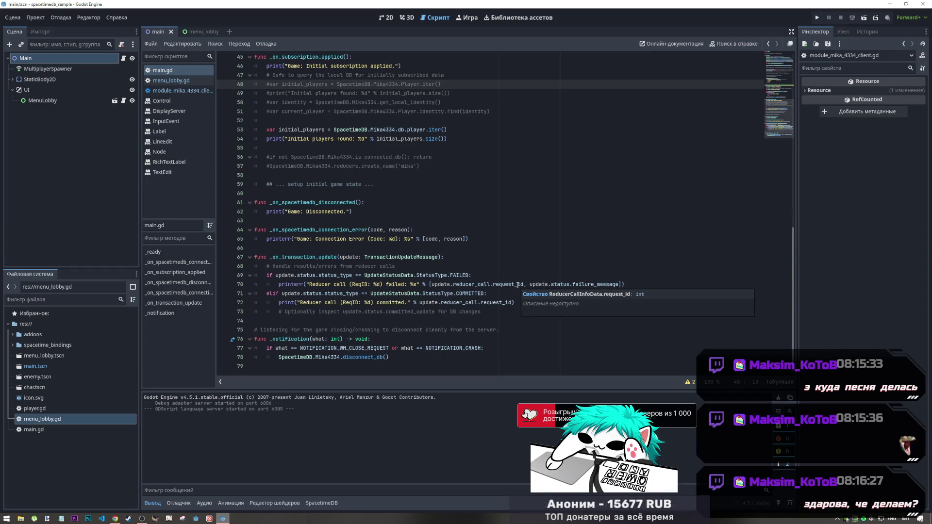
ctrl+click(291, 277)
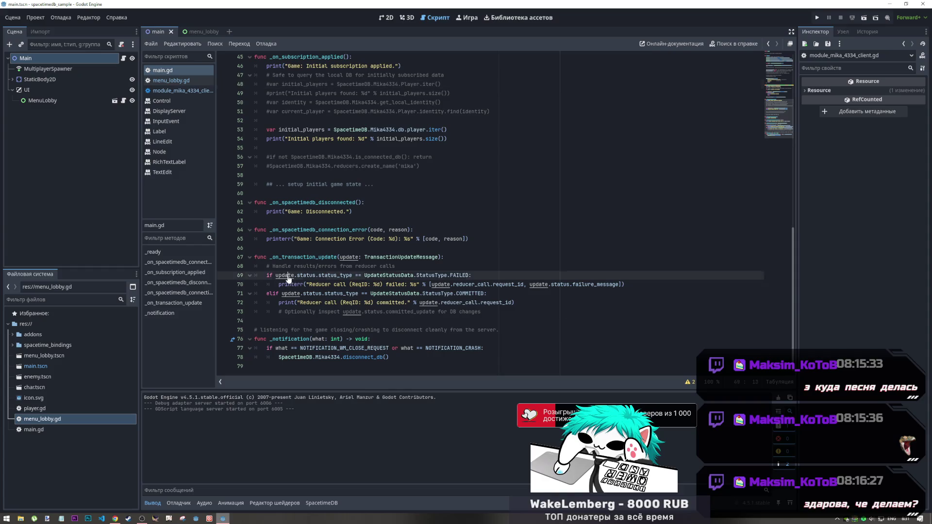
Inspect the TransactionUpdateMessage class in transaction_update.gd, close it, and review the line 75 comment
ctrl+click(397, 257)
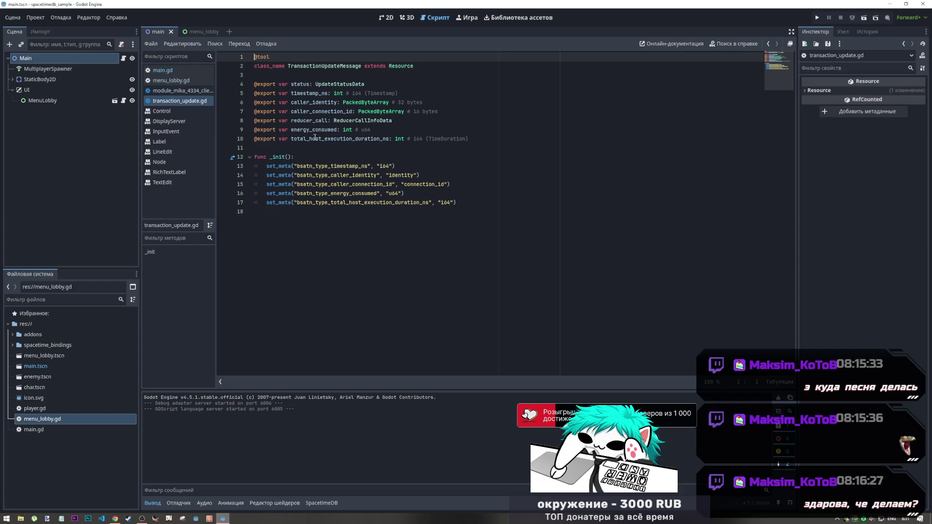
middle_click(197, 102)
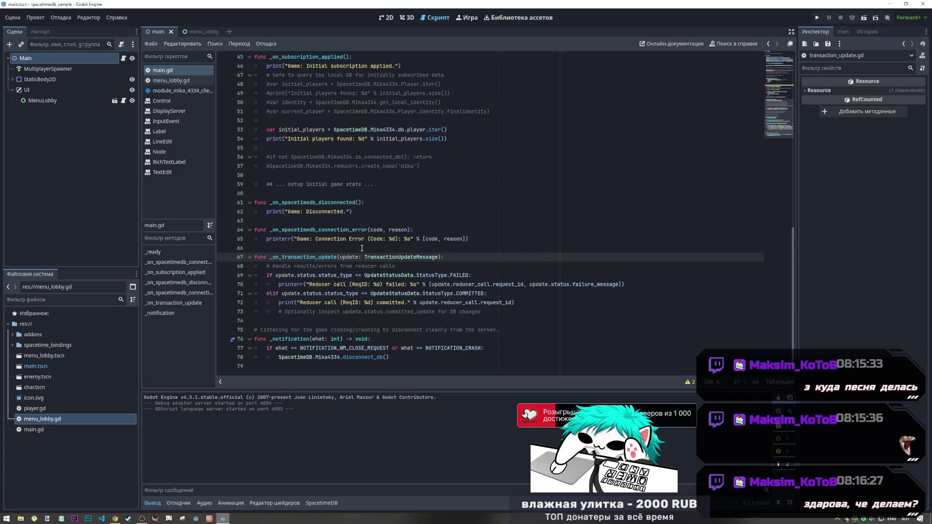
drag(404, 331, 437, 336)
click(296, 331)
drag(401, 330, 468, 330)
click(484, 330)
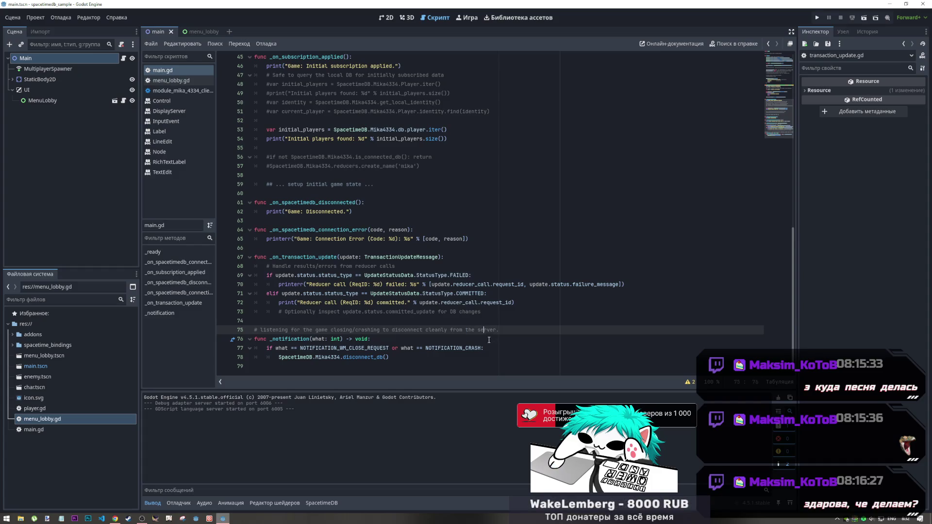
key(alt+Tab)
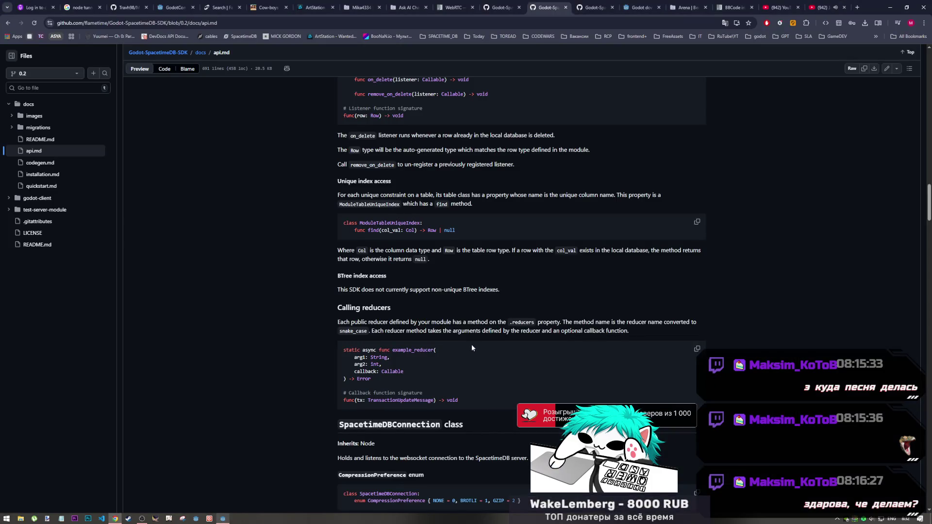
Read api.md's token, debug_mode and buffer-size options, briefly highlighting 'Enables verbose logging'
scroll(365, 327, down, 2)
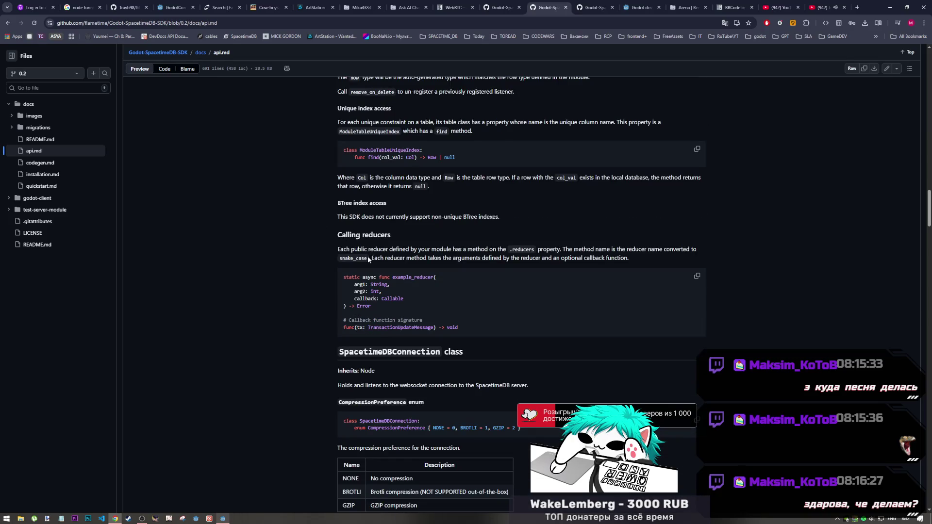
scroll(367, 259, down, 5)
scroll(381, 275, down, 3)
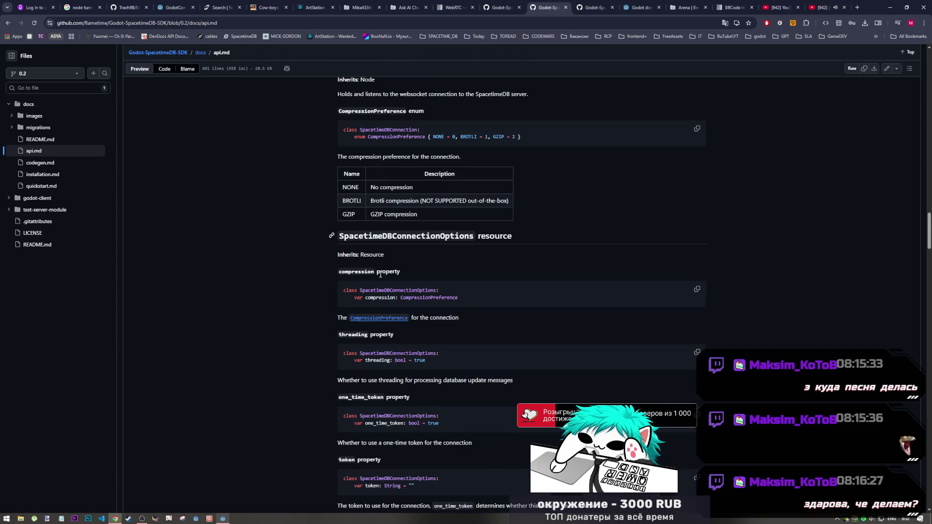
scroll(374, 237, up, 2)
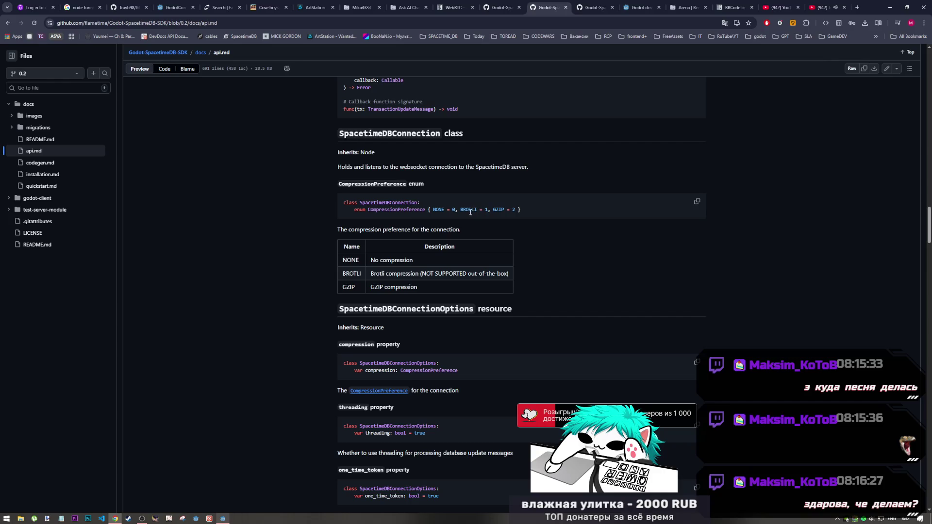
scroll(393, 282, down, 3)
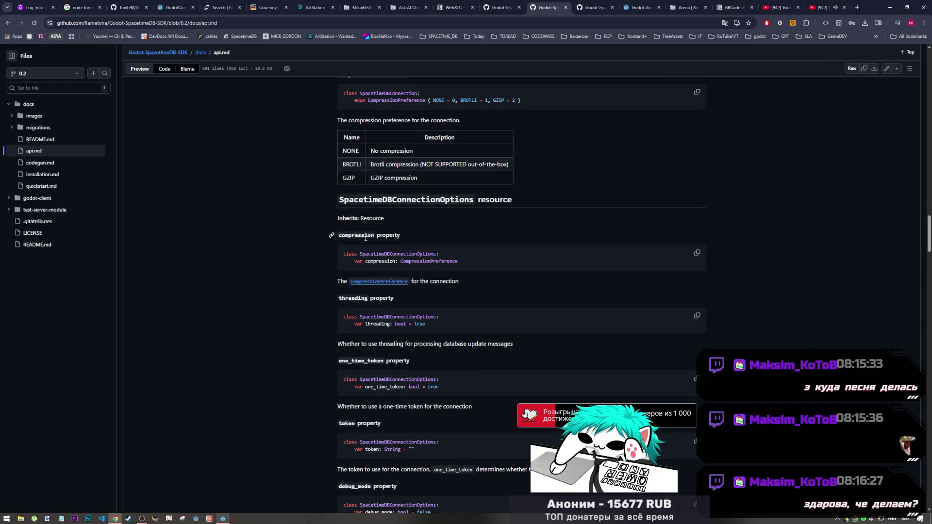
scroll(369, 241, down, 2)
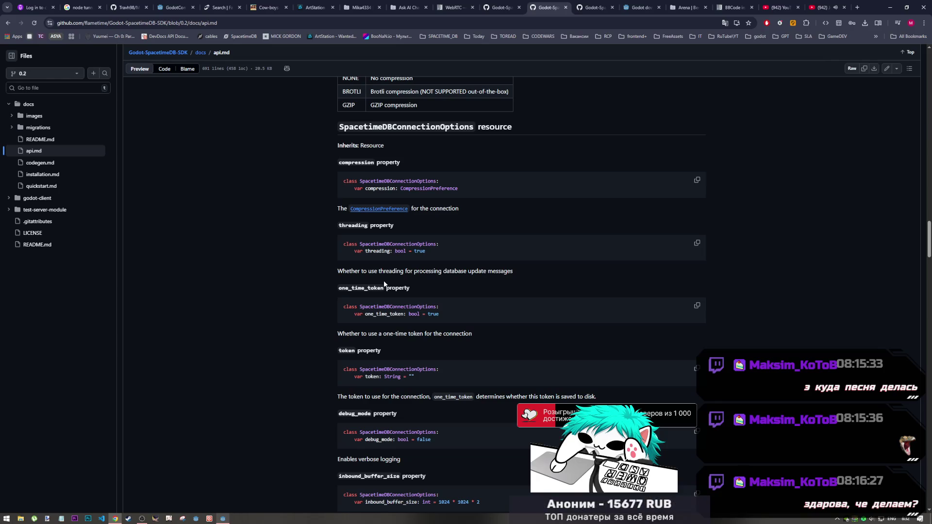
scroll(372, 294, down, 3)
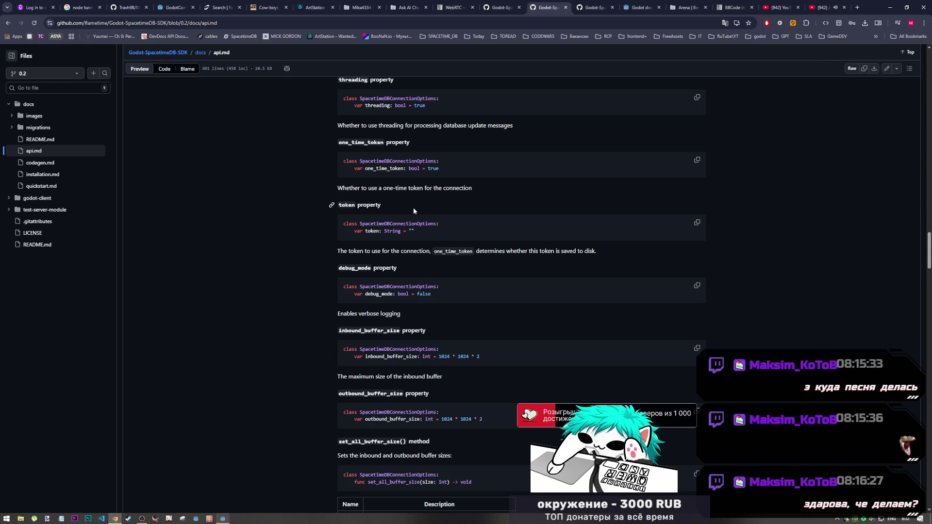
scroll(380, 284, down, 1)
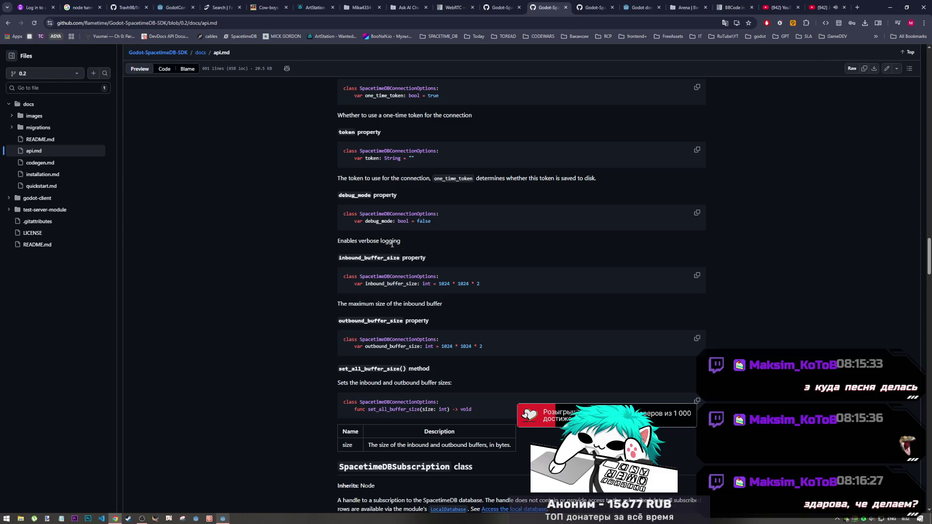
scroll(344, 219, down, 1)
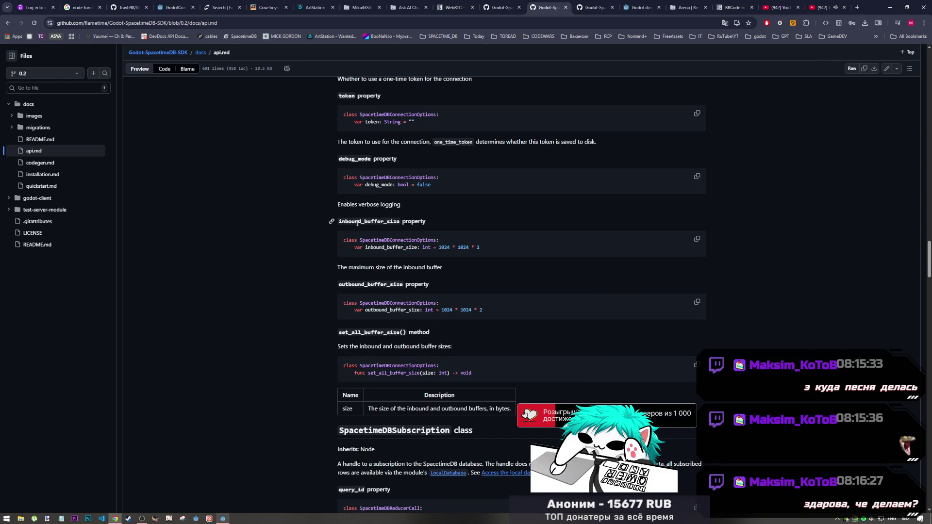
mouse_move(337, 205)
mouse_down()
mouse_move(401, 205)
mouse_move(437, 185)
mouse_move(399, 160)
mouse_move(401, 205)
mouse_up()
click(418, 210)
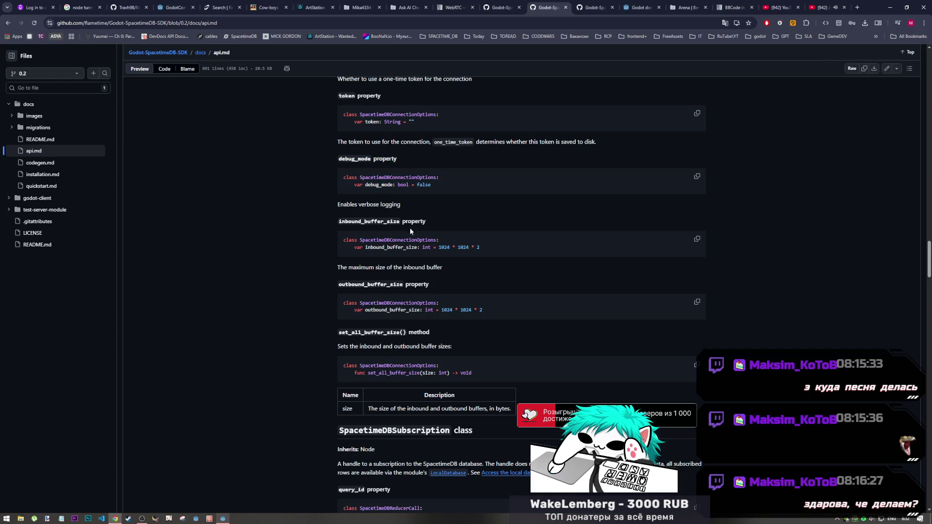
scroll(413, 231, down, 2)
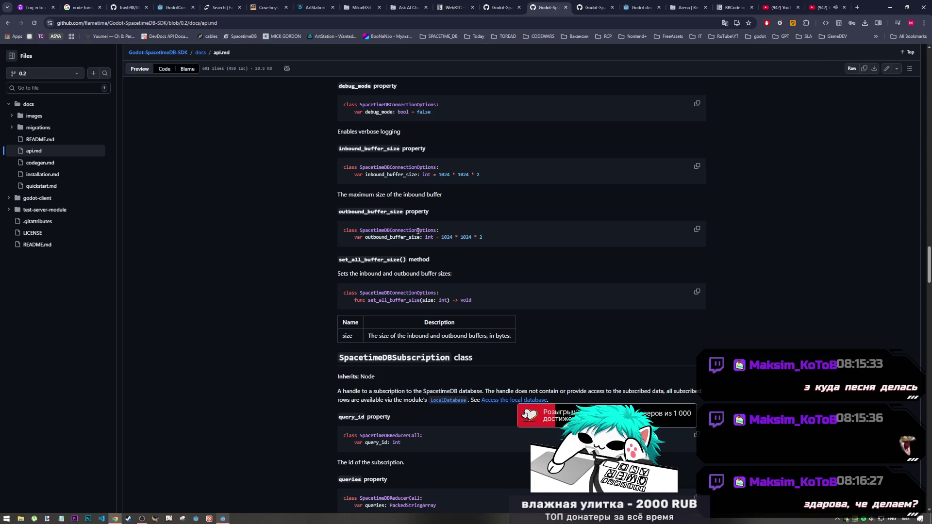
Scroll into api.md's SpacetimeDBSubscription section to read its properties
scroll(419, 231, down, 2)
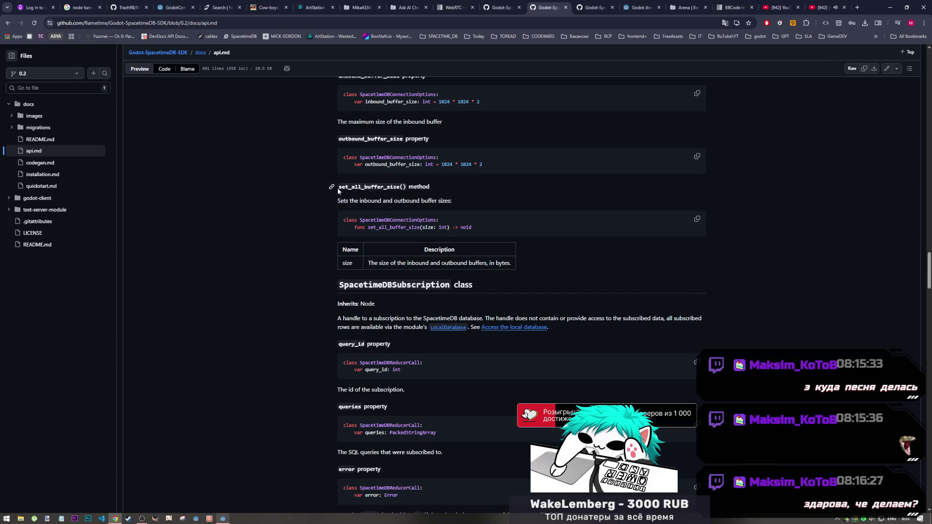
scroll(341, 190, down, 2)
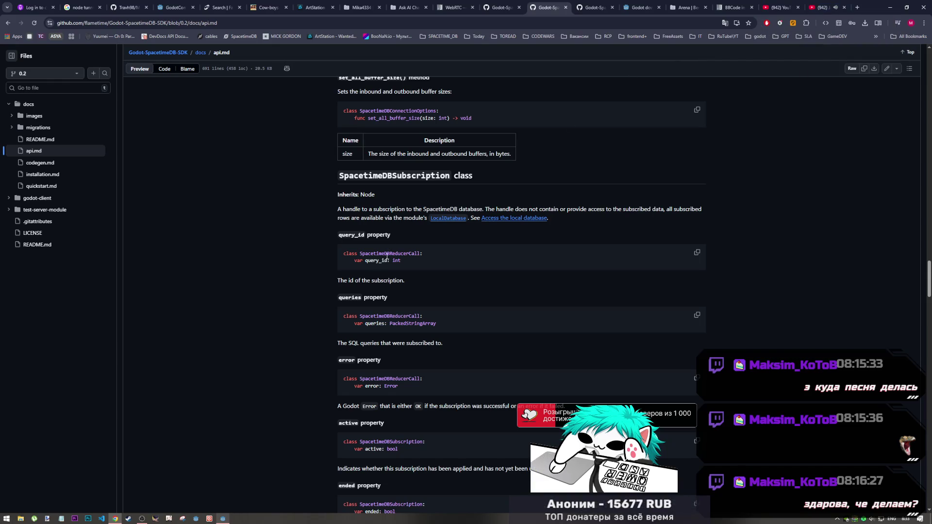
scroll(393, 250, down, 2)
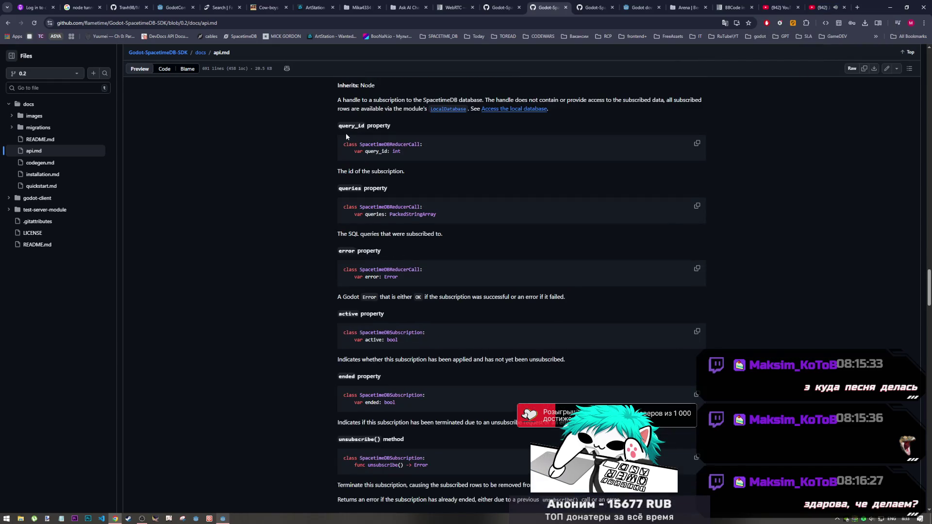
scroll(354, 183, down, 1)
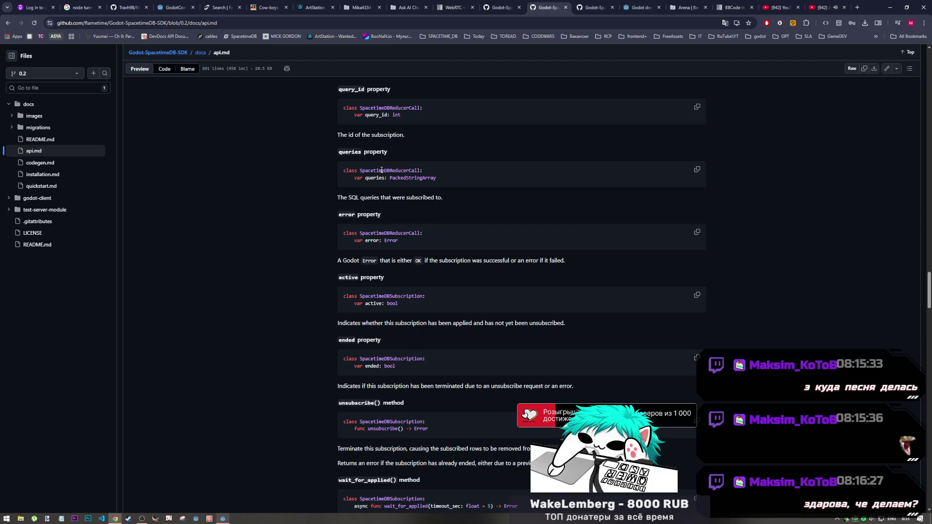
scroll(385, 178, down, 1)
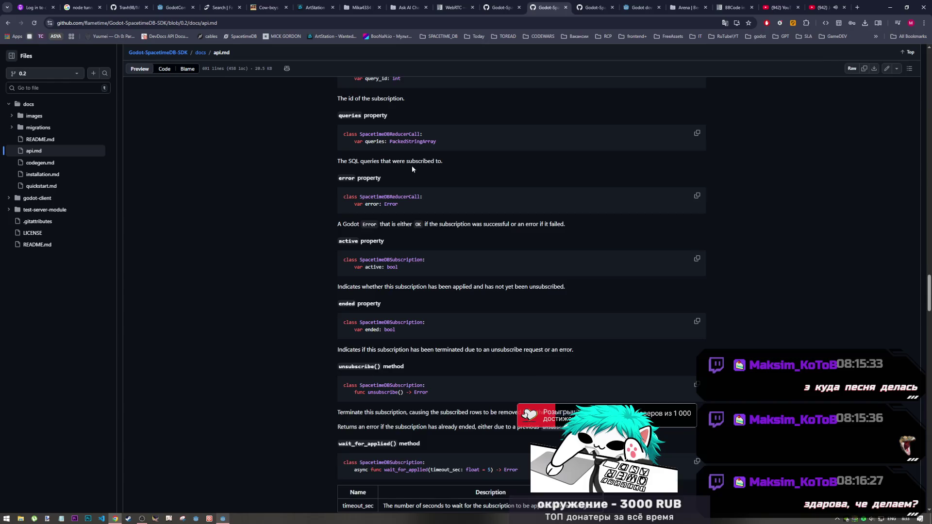
scroll(409, 168, up, 1)
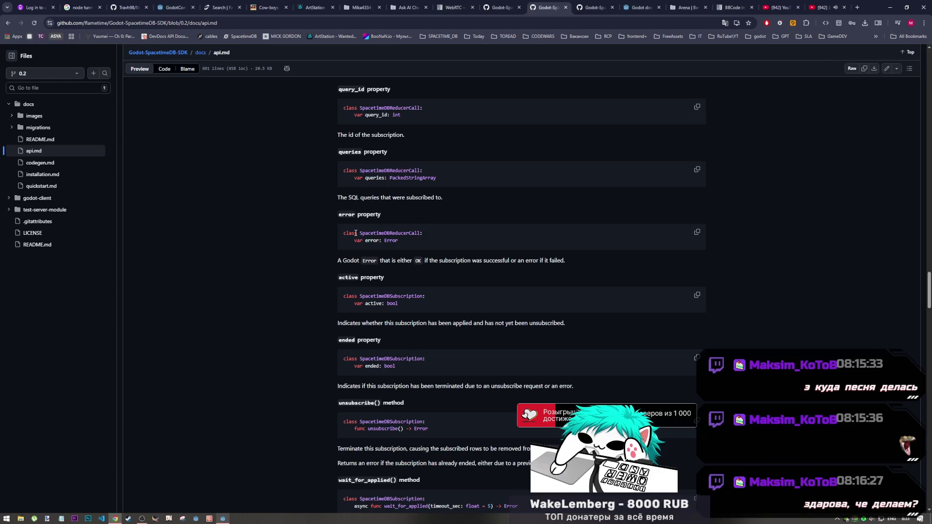
Read on to unsubscribe(), wait_for_applied() and wait_for_end(), dismissing a context menu on timeout_sec
scroll(349, 252, down, 1)
scroll(371, 245, down, 2)
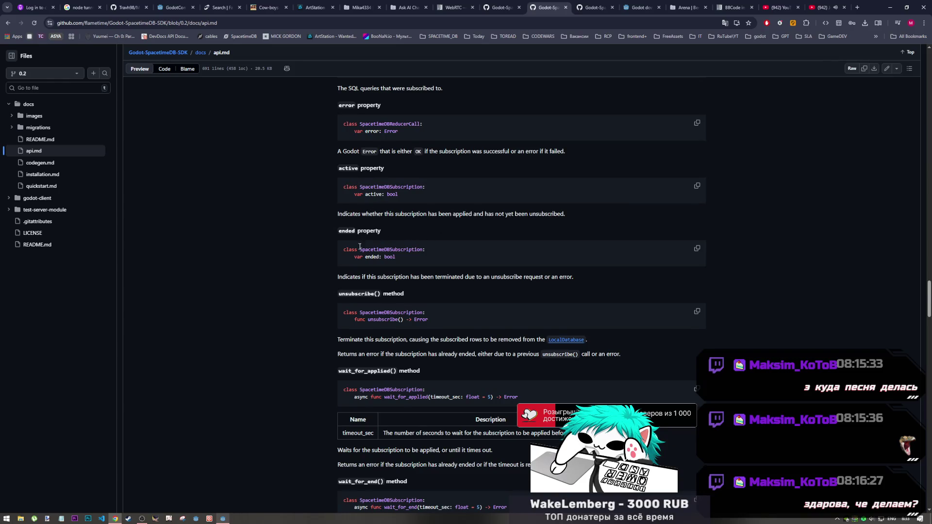
scroll(335, 253, down, 5)
scroll(352, 229, up, 2)
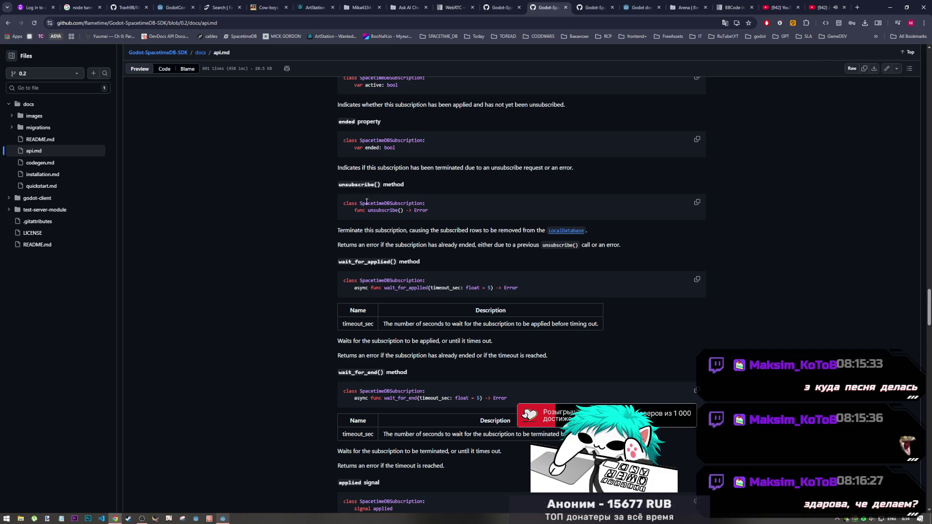
scroll(360, 233, down, 2)
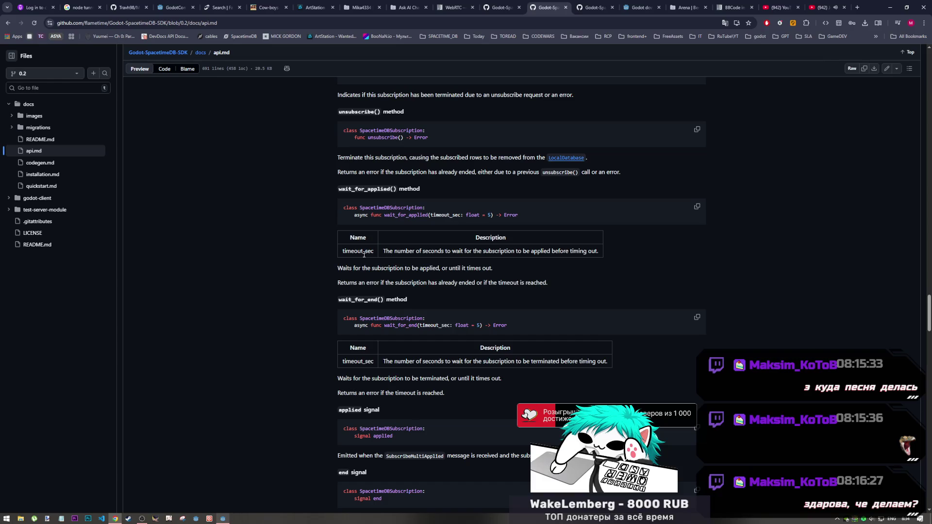
right_click(401, 254)
click(400, 213)
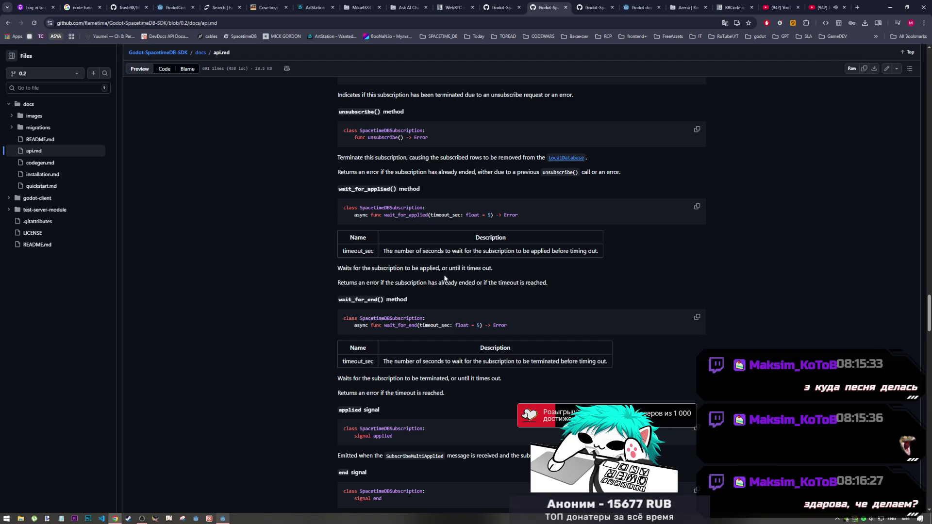
Read through SpacetimeDBReducerCall and LocalDatabase, highlighting 'inserts' in the Subscribe to inserts heading
scroll(441, 278, down, 3)
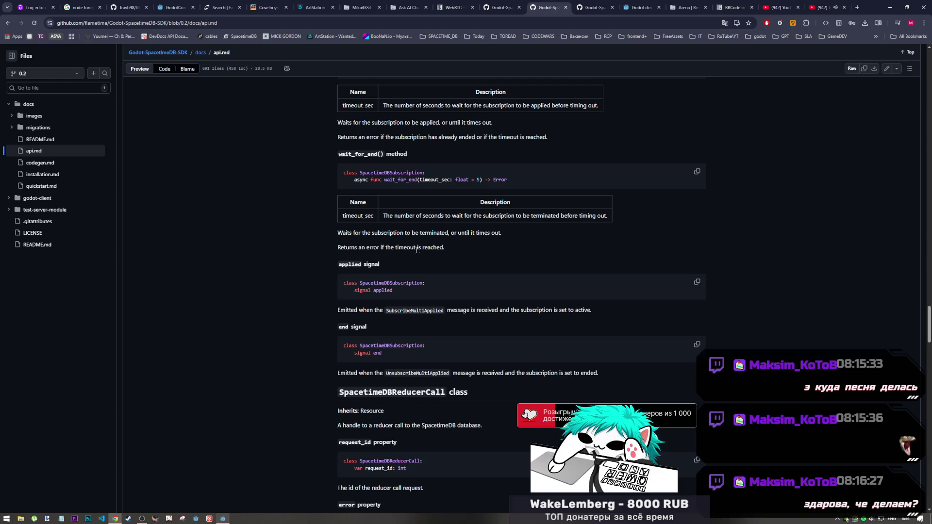
scroll(374, 331, down, 1)
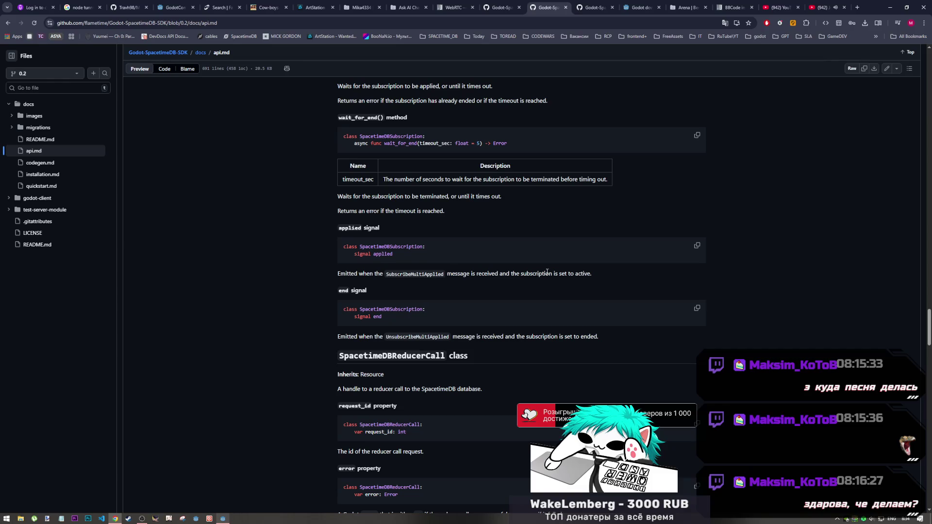
scroll(460, 329, down, 2)
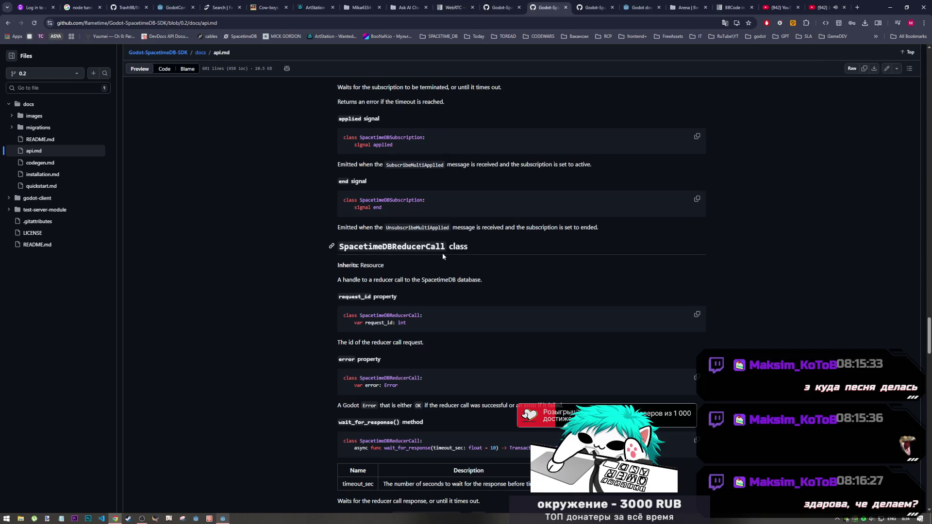
scroll(415, 270, down, 1)
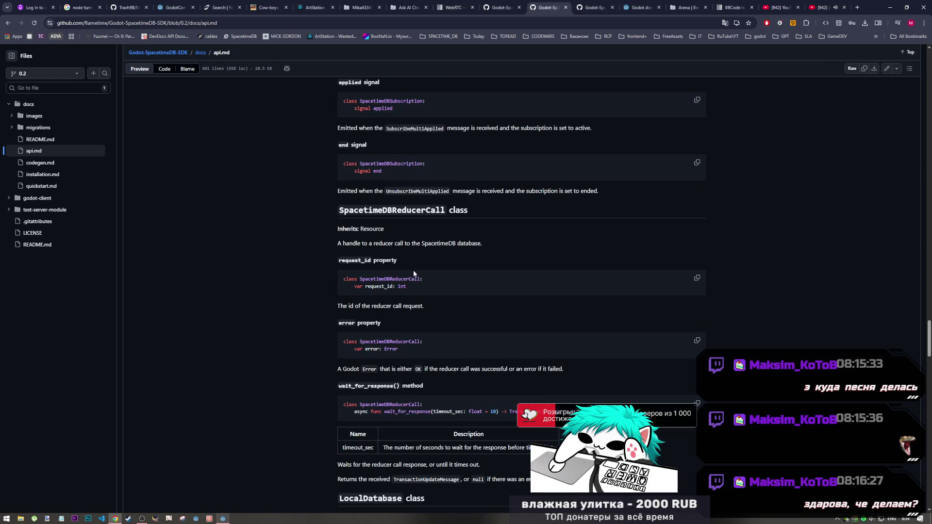
scroll(361, 284, down, 2)
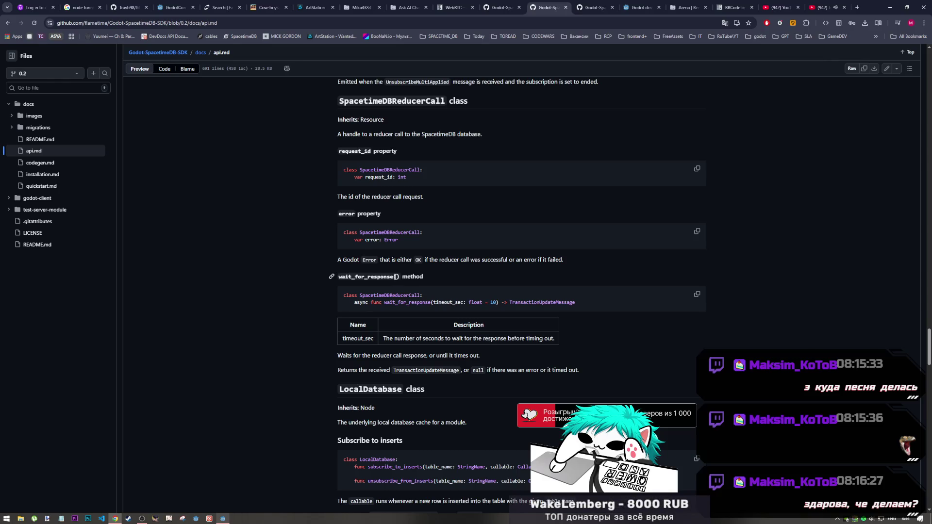
scroll(396, 277, down, 3)
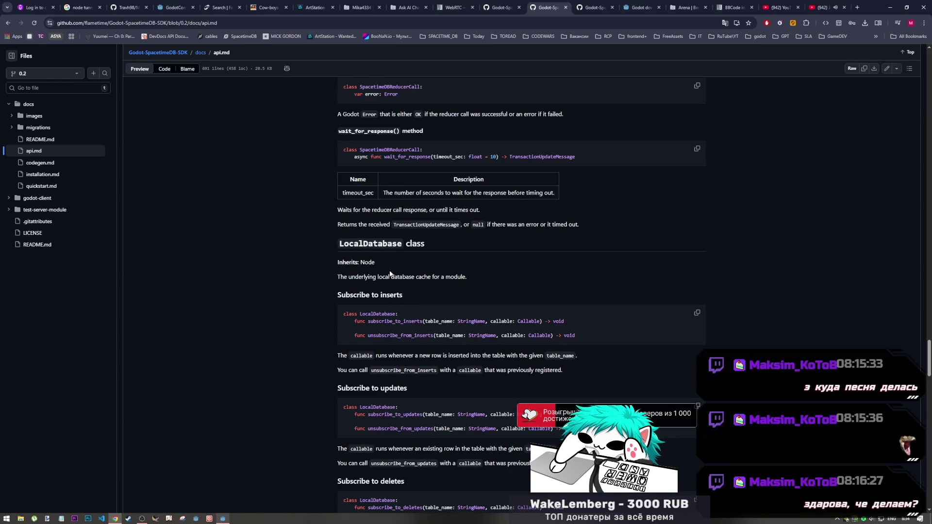
scroll(390, 275, down, 3)
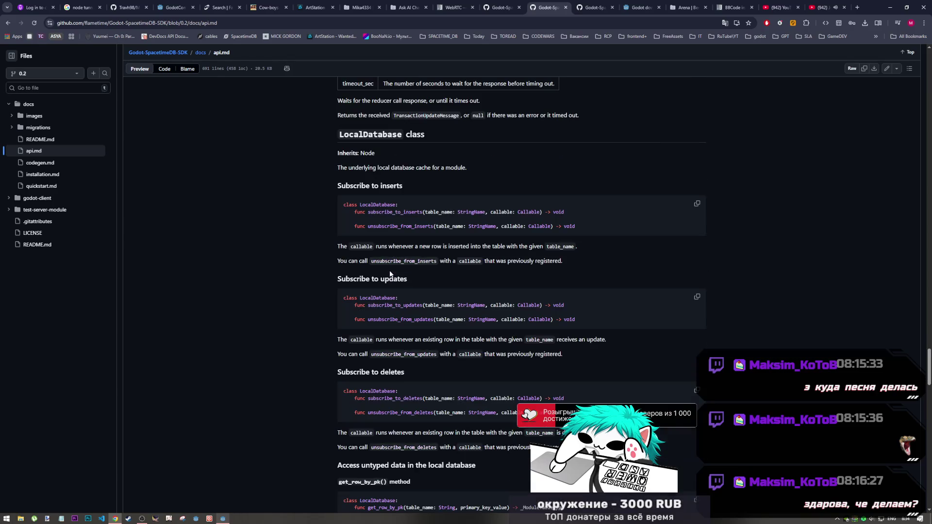
mouse_move(407, 186)
mouse_down()
mouse_move(380, 188)
mouse_move(400, 186)
mouse_up()
Continue past get_all_rows() and count_all_rows() down to the Rust Enums in Godot section
scroll(391, 281, down, 2)
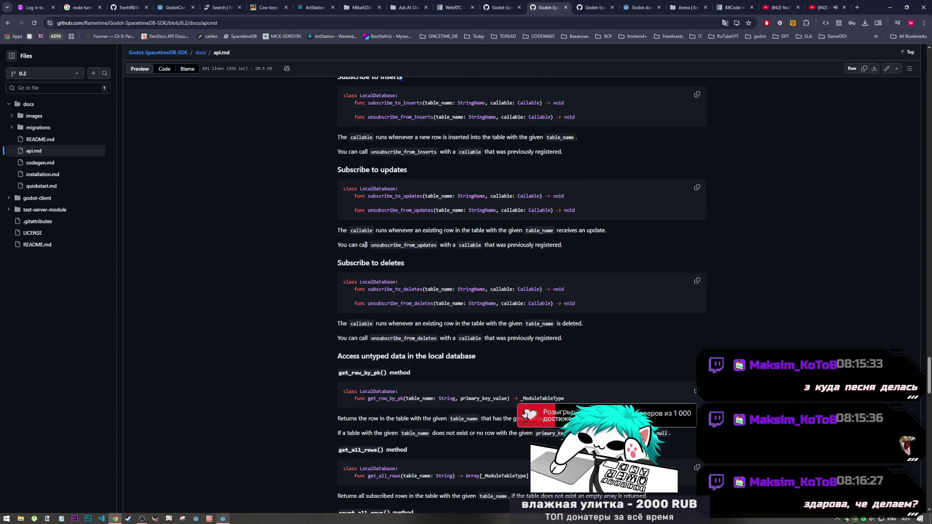
scroll(374, 291, down, 1)
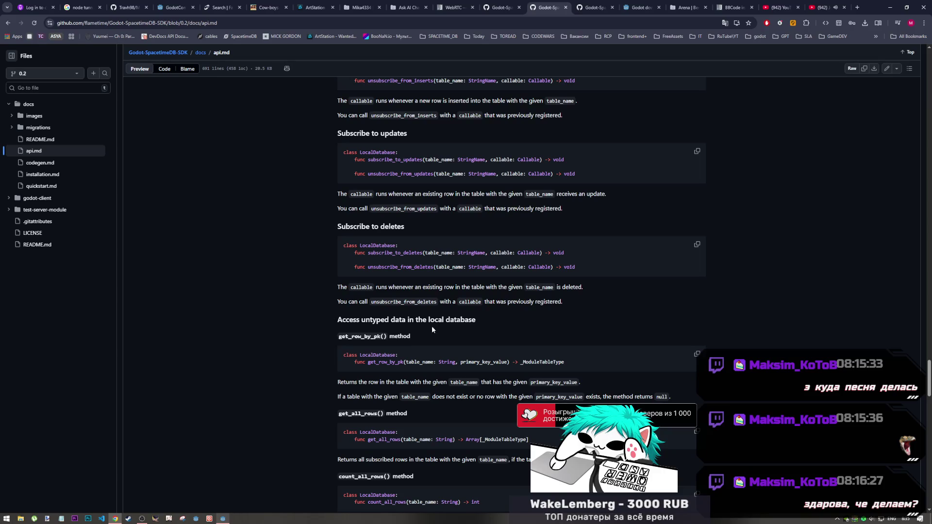
scroll(353, 289, down, 3)
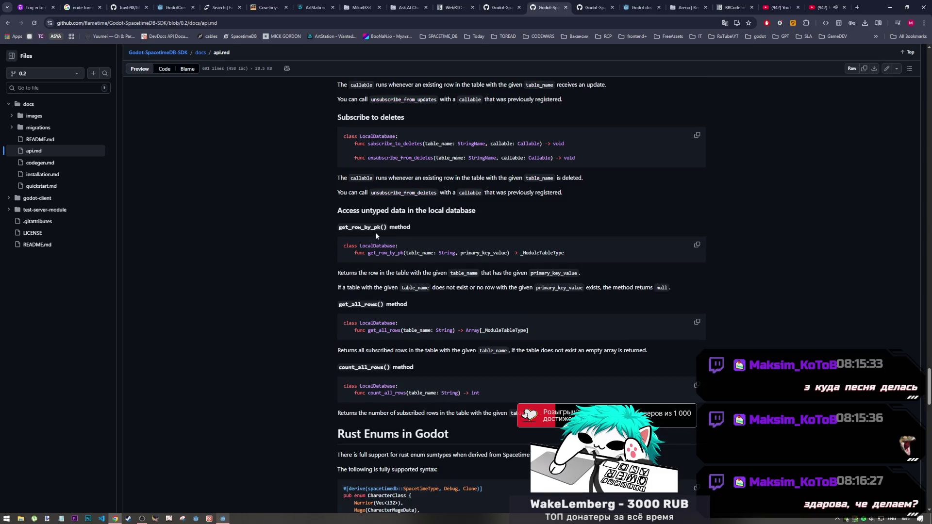
scroll(379, 312, down, 1)
scroll(379, 312, down, 1)
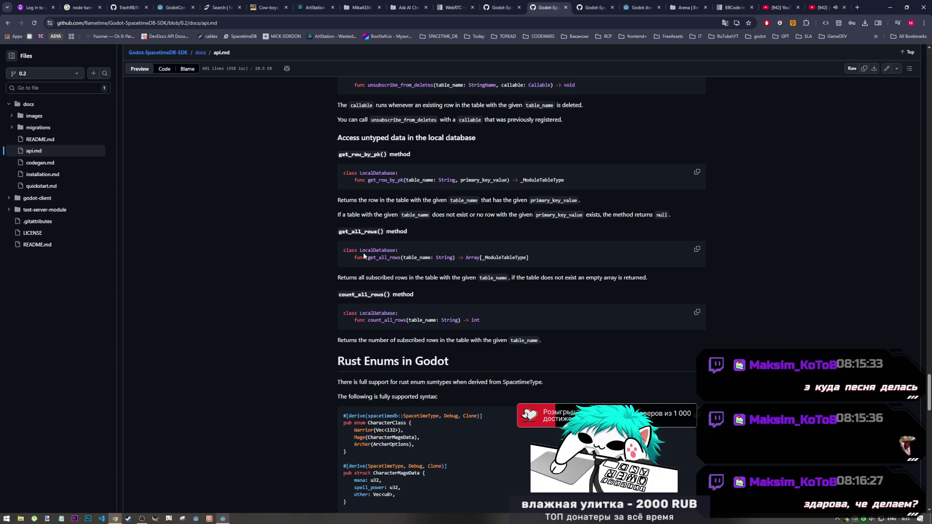
scroll(364, 256, down, 3)
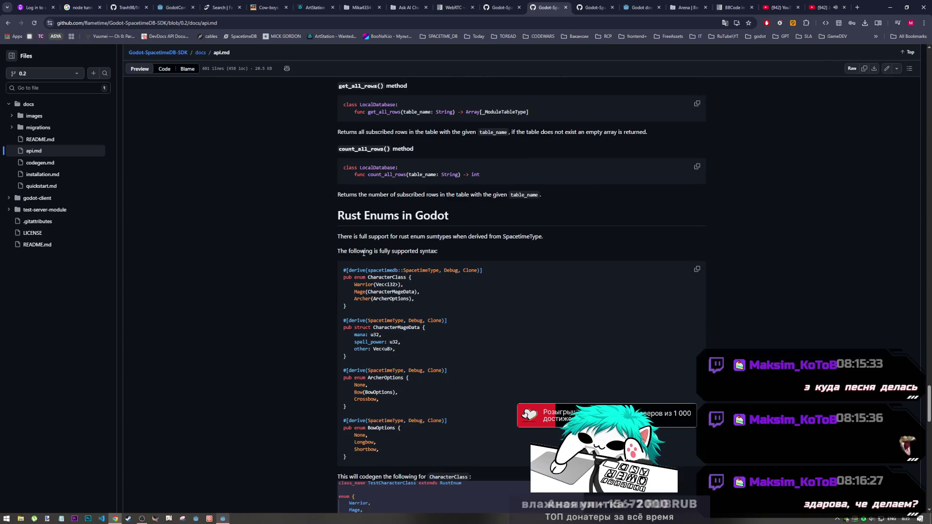
Skim api.md's enum, type-mapping and Compression docs, then switch to the quickstart.md tab
scroll(411, 250, down, 12)
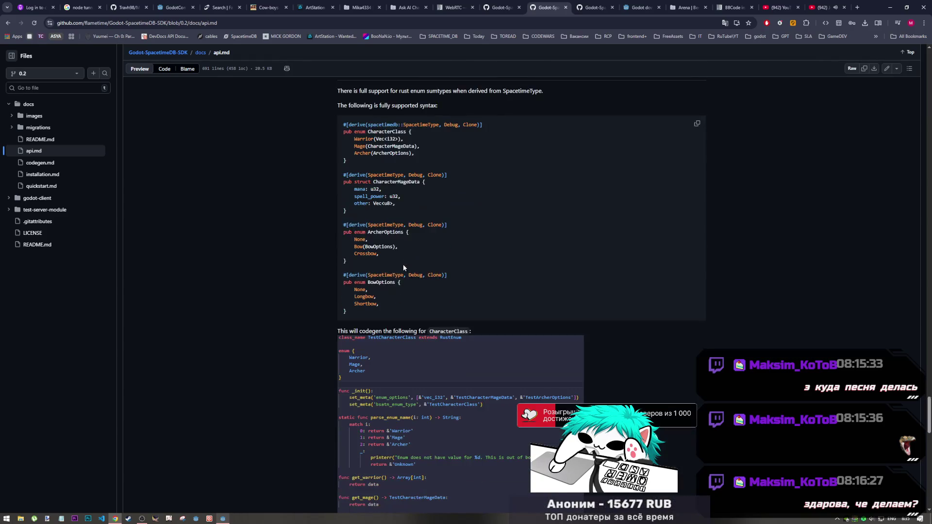
scroll(373, 314, down, 5)
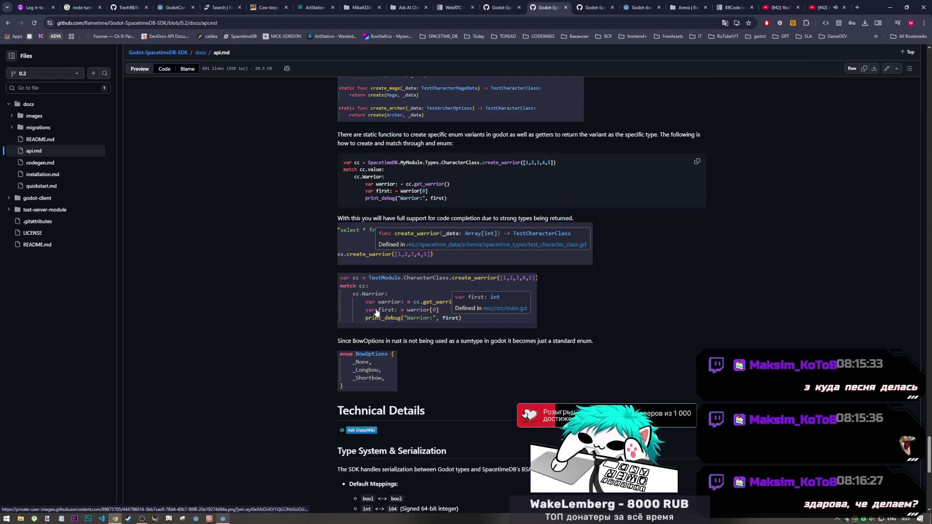
scroll(401, 427, down, 2)
scroll(387, 327, down, 2)
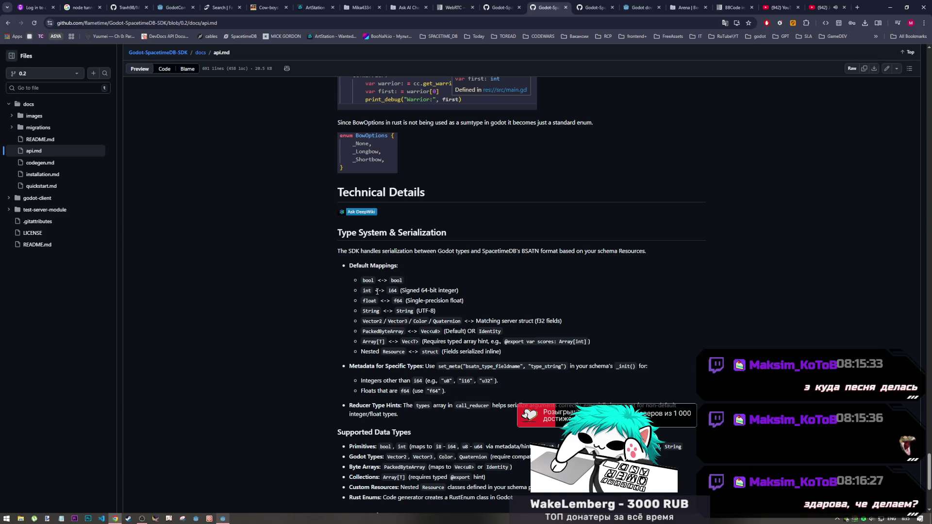
scroll(379, 313, down, 2)
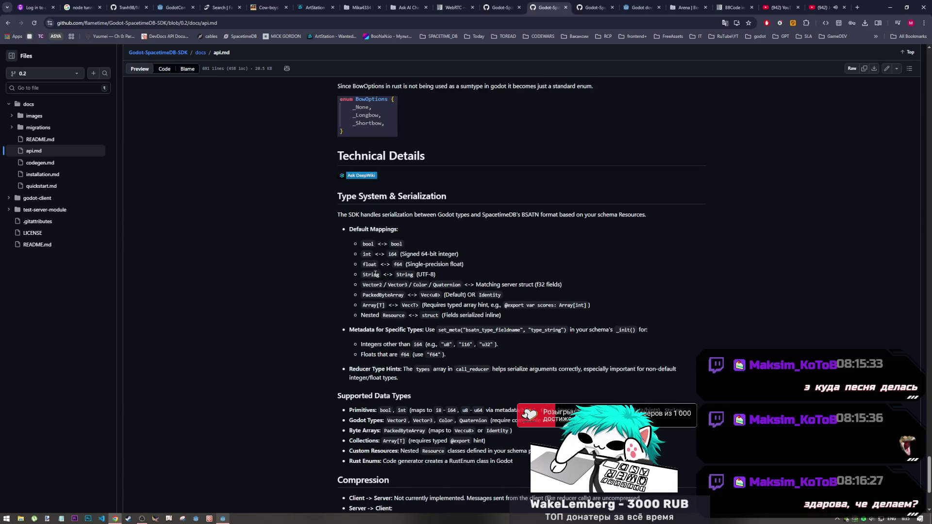
scroll(373, 272, down, 1)
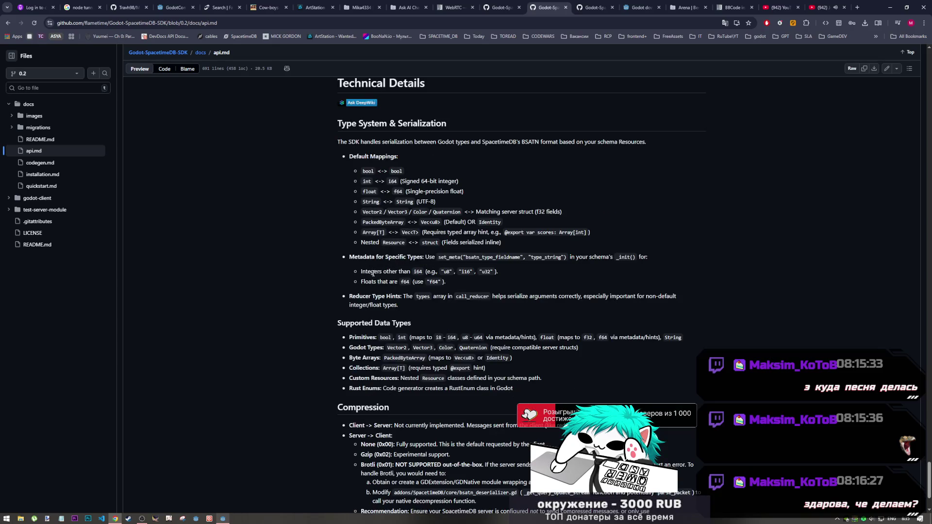
scroll(387, 266, down, 1)
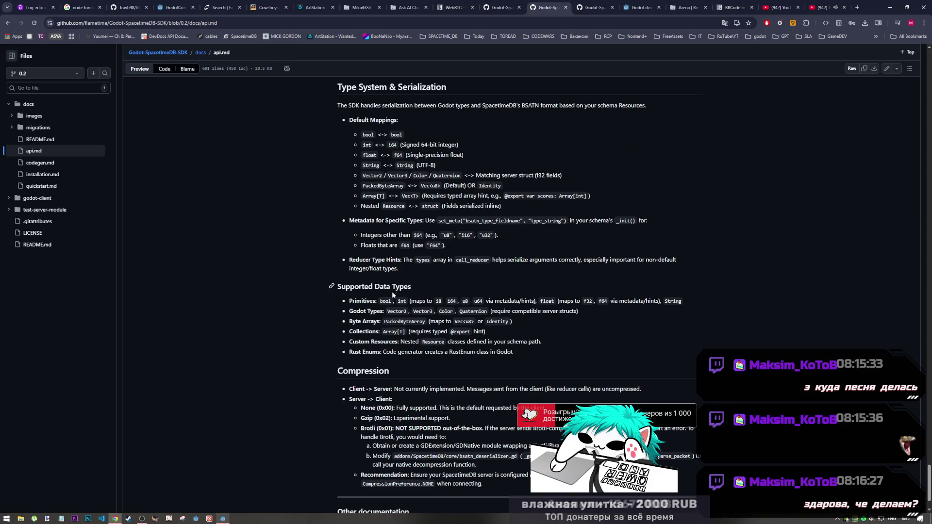
scroll(445, 282, down, 2)
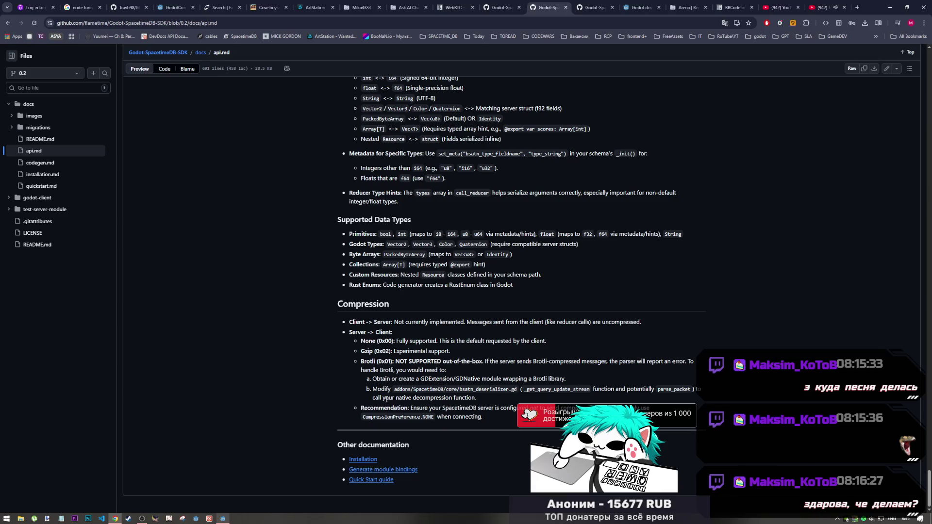
scroll(393, 393, up, 15)
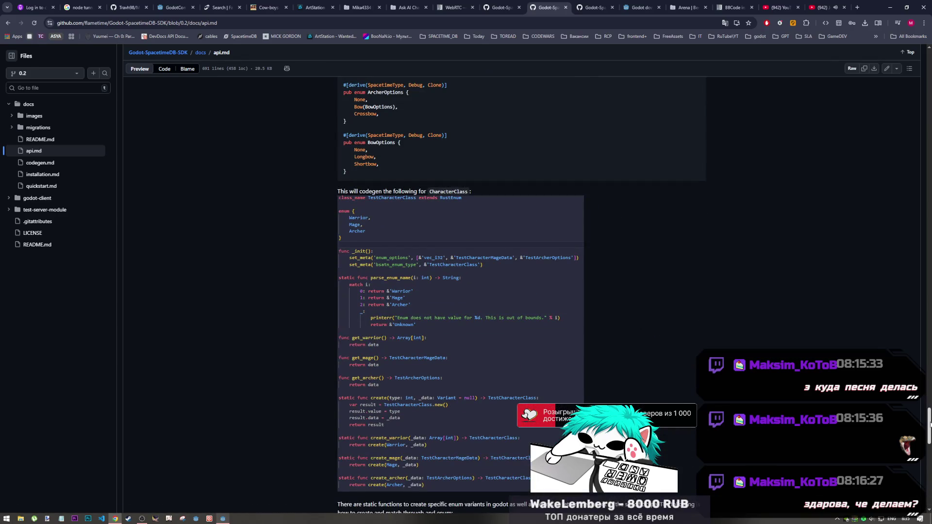
scroll(520, 292, up, 15)
click(511, 6)
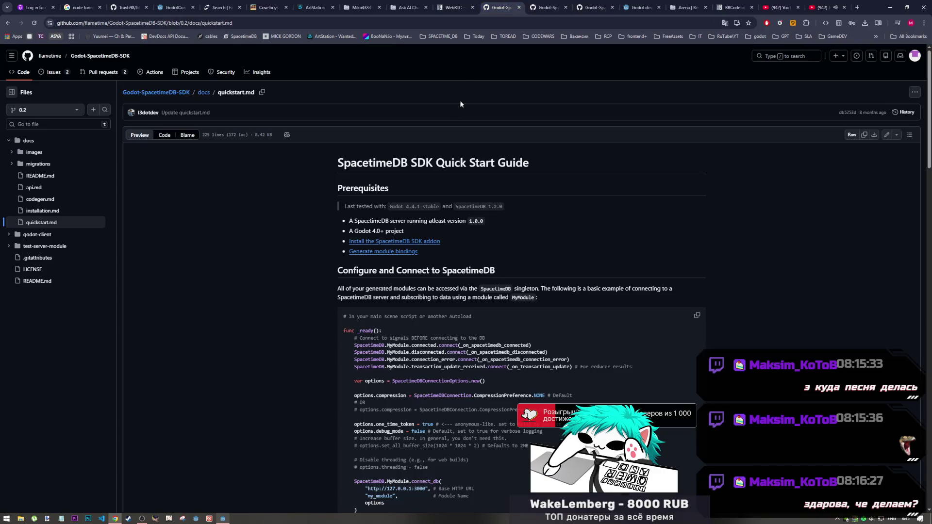
Read quickstart.md's Listen for Data Changes and RowReceiver examples, then return to Godot
scroll(388, 323, down, 10)
scroll(317, 295, down, 2)
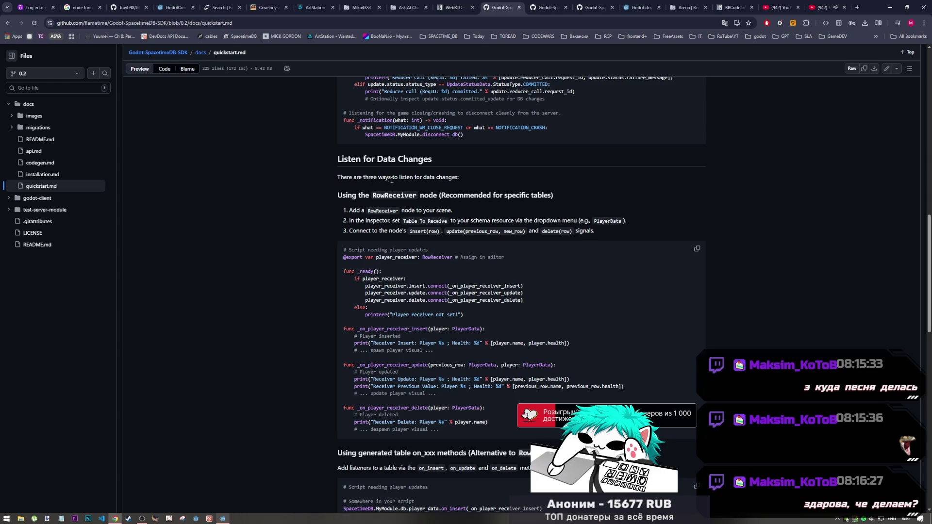
drag(423, 177, 460, 179)
click(434, 185)
scroll(396, 197, down, 1)
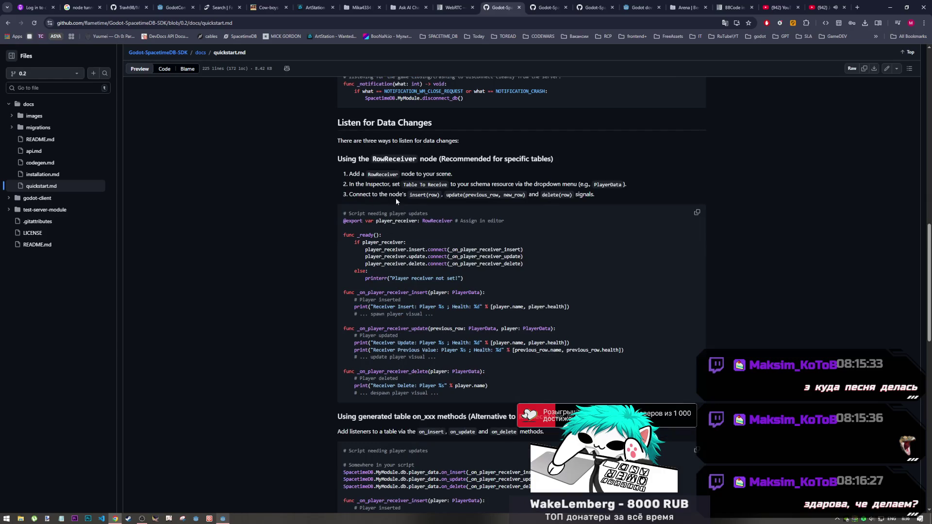
scroll(396, 197, down, 2)
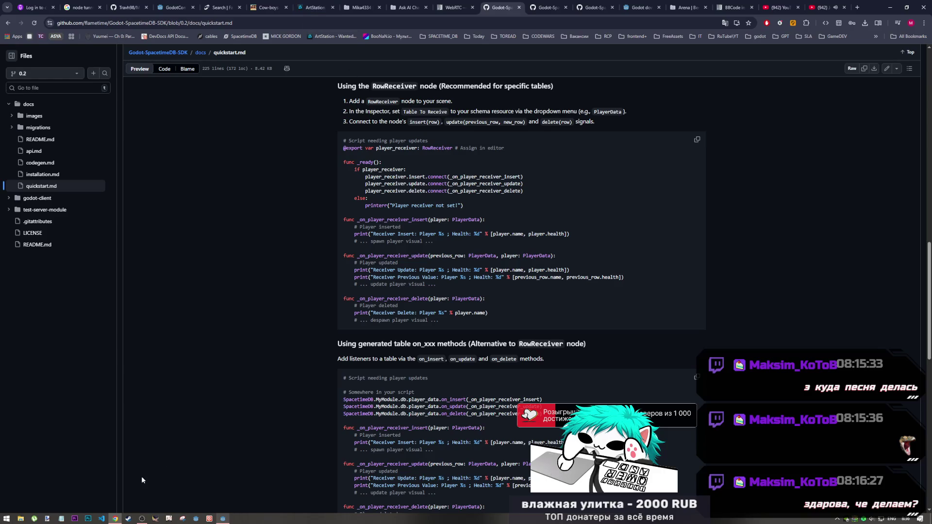
click(225, 519)
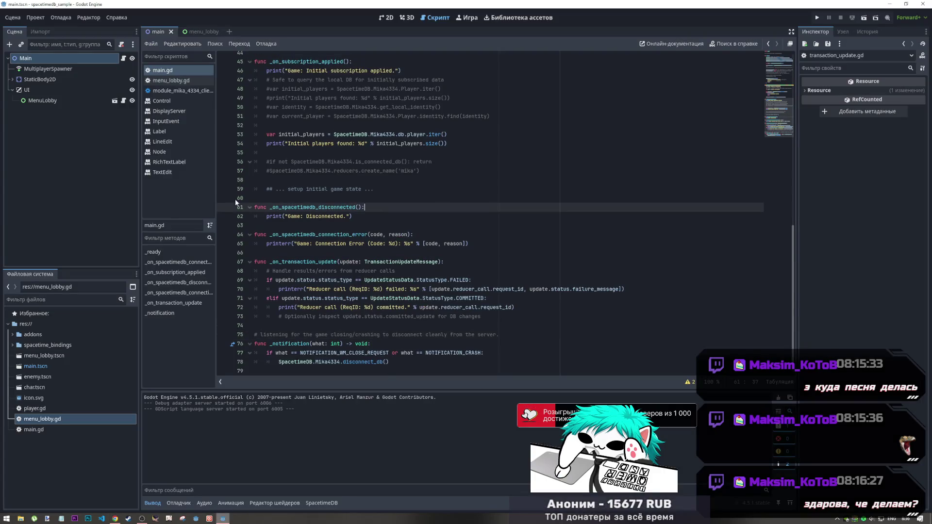
Open the menu_lobby scene in 2D and select its UID field, glancing back at the browser
click(392, 19)
double_click(424, 227)
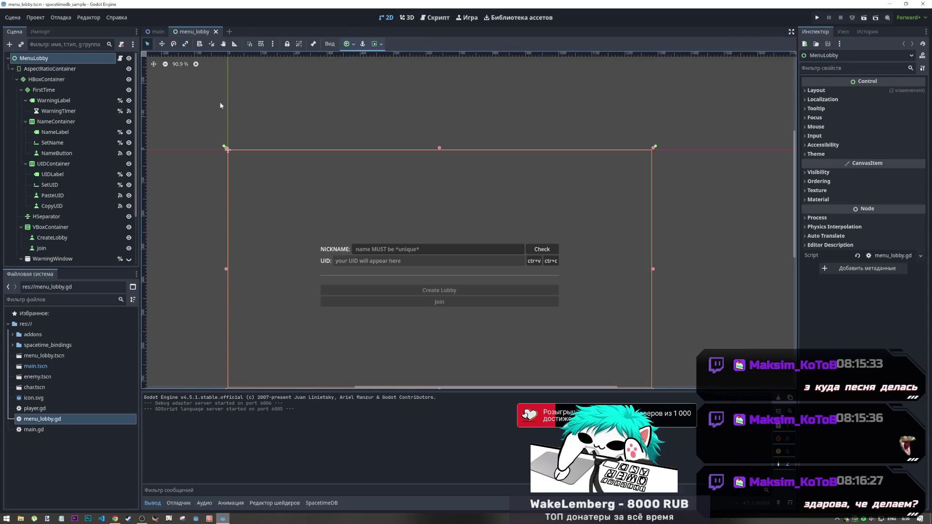
click(423, 227)
click(383, 263)
key(alt+Tab)
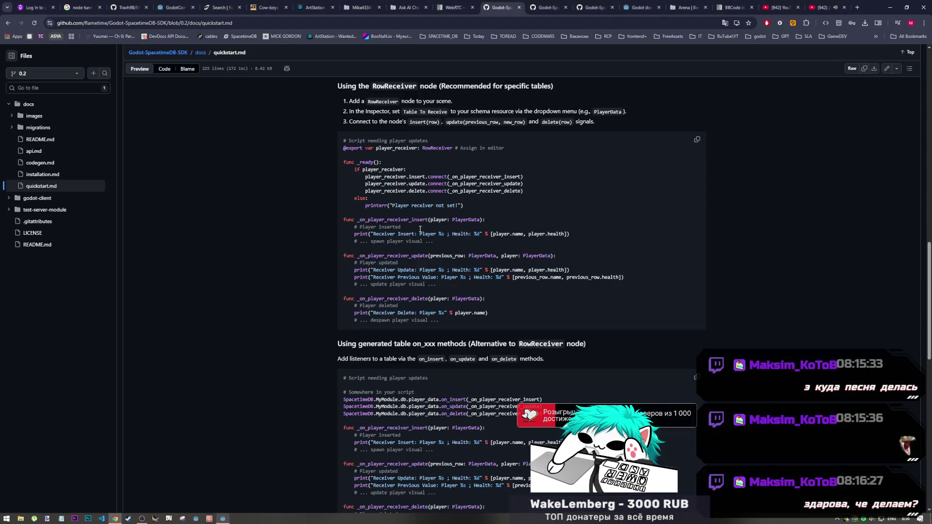
scroll(536, 343, up, 1)
scroll(537, 344, down, 1)
key(alt+Tab)
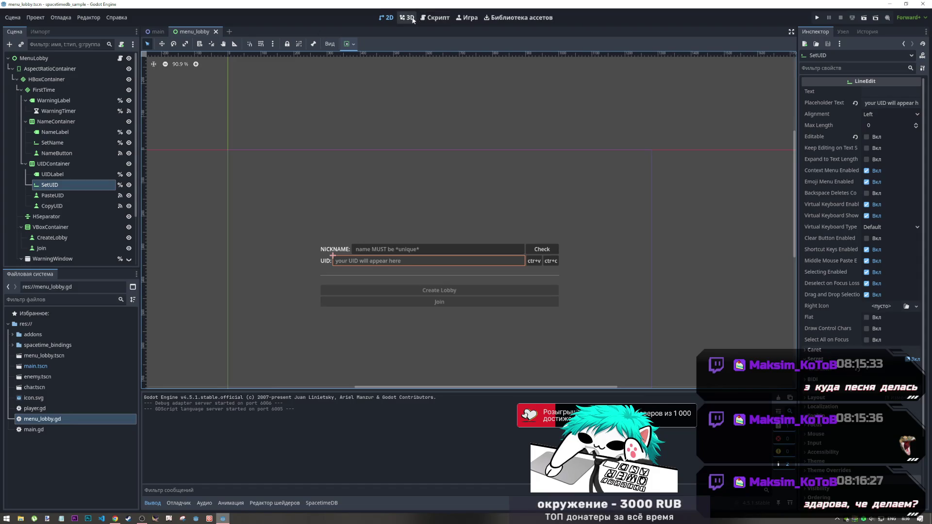
Close the client module script, the scripts below main.gd, main.gd itself and the open scenes
click(434, 21)
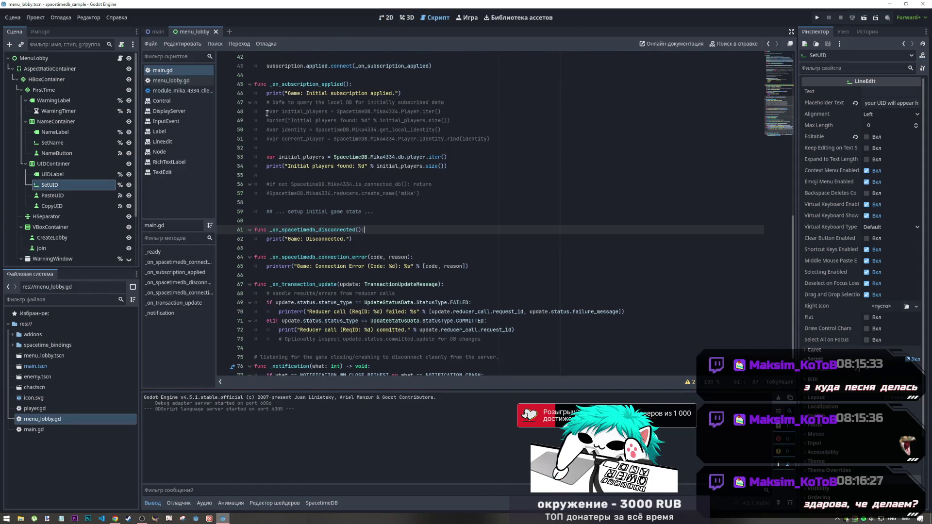
middle_click(181, 92)
right_click(171, 72)
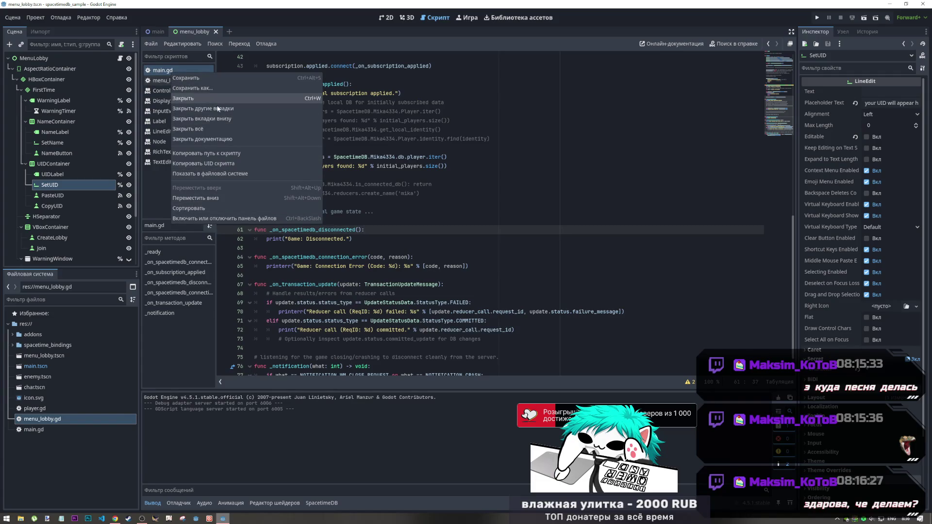
click(220, 119)
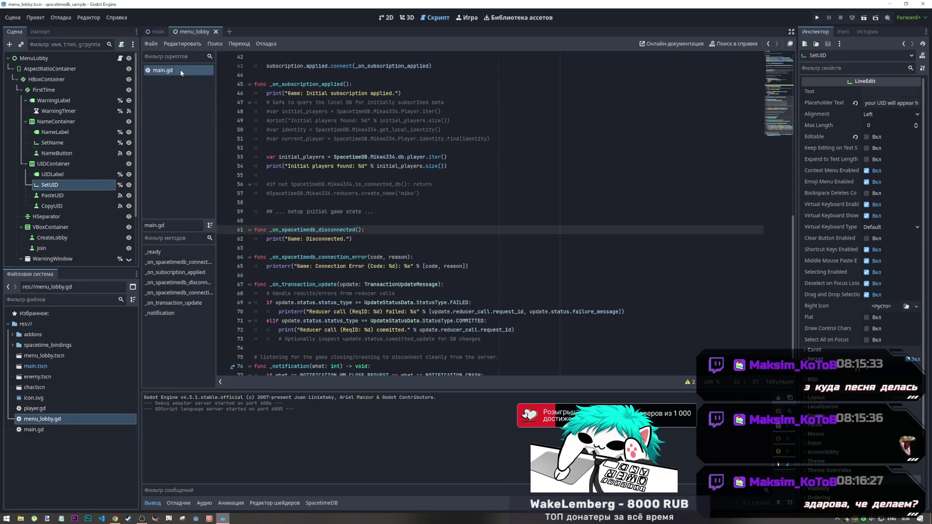
middle_click(179, 68)
middle_click(153, 31)
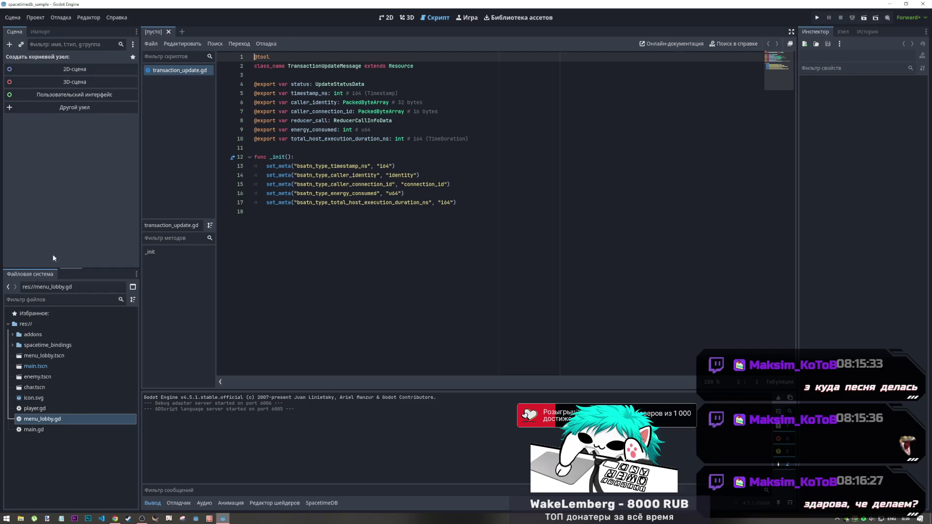
Close transaction_update.gd and reopen menu_lobby.tscn in the 2D view
middle_click(183, 68)
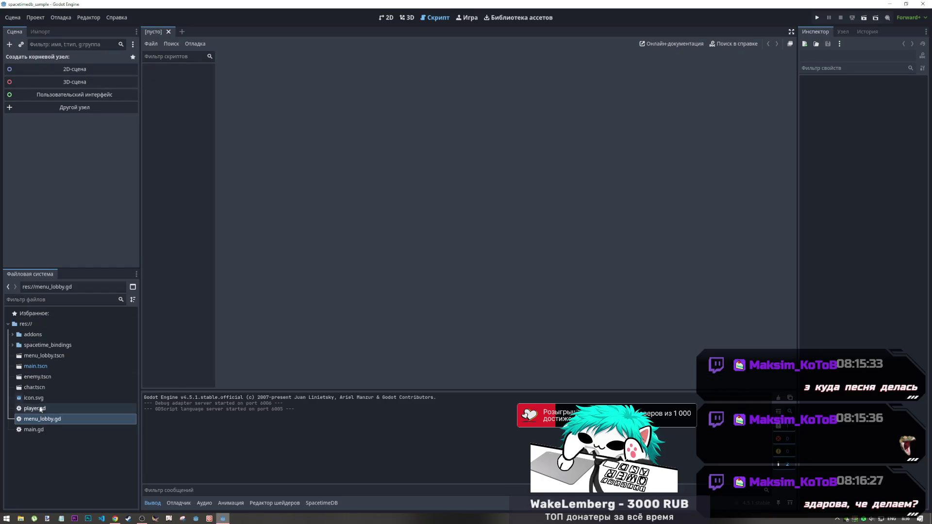
double_click(41, 357)
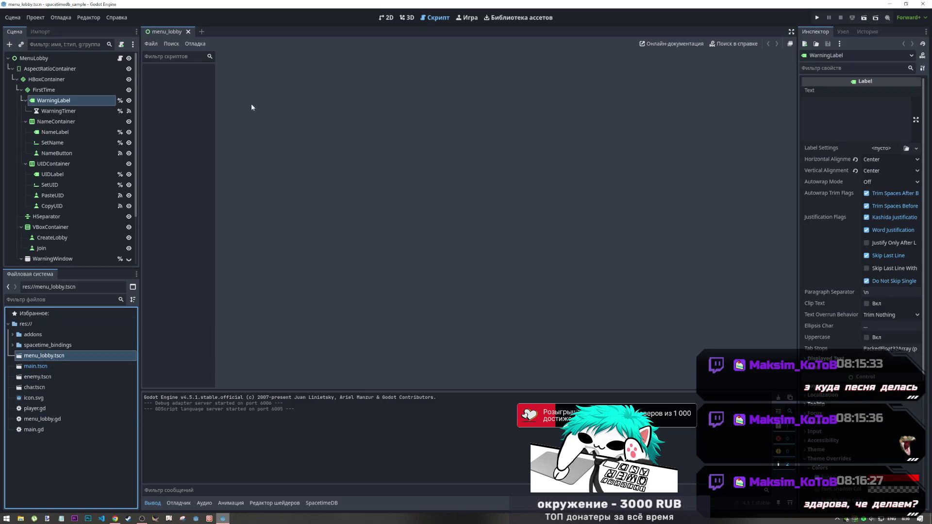
click(387, 18)
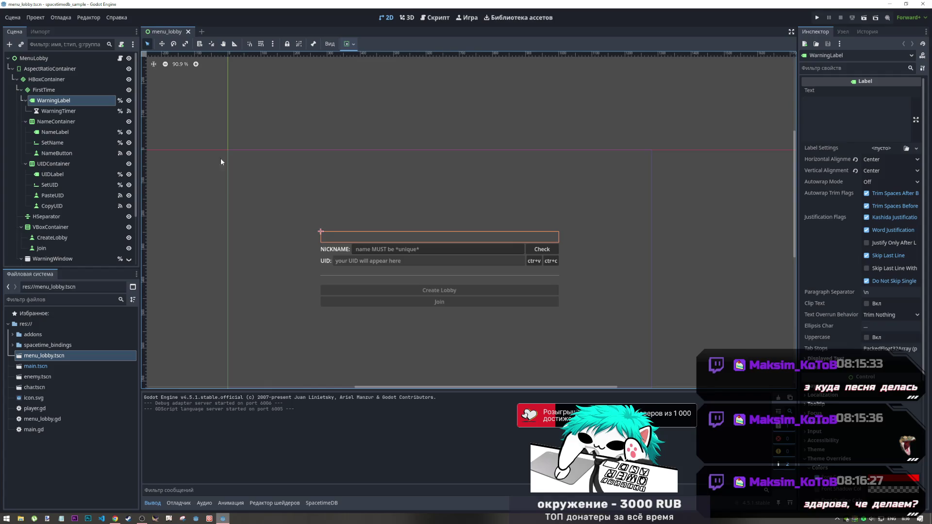
scroll(223, 160, down, 5)
scroll(372, 262, up, 4)
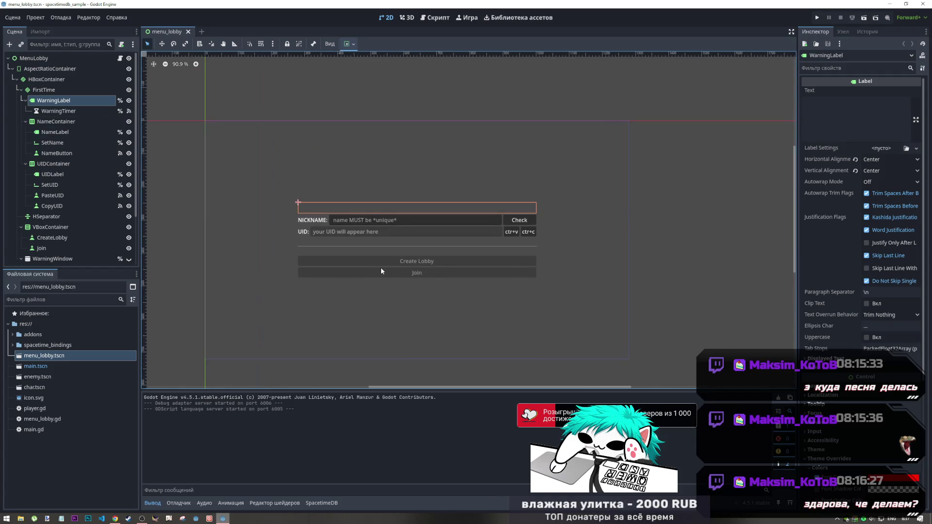
Open menu_lobby.gd and place the cursor at the is_connected_db guard on line 30
double_click(50, 421)
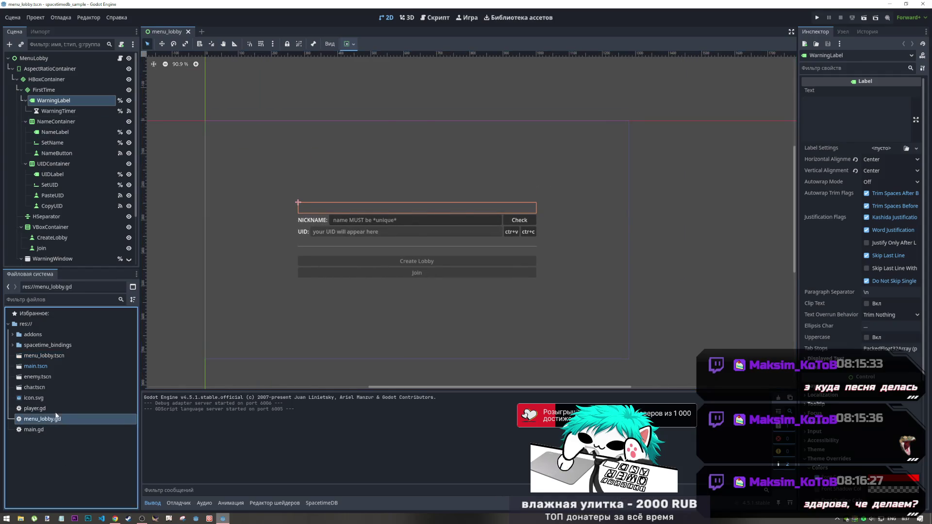
scroll(344, 206, down, 3)
click(261, 243)
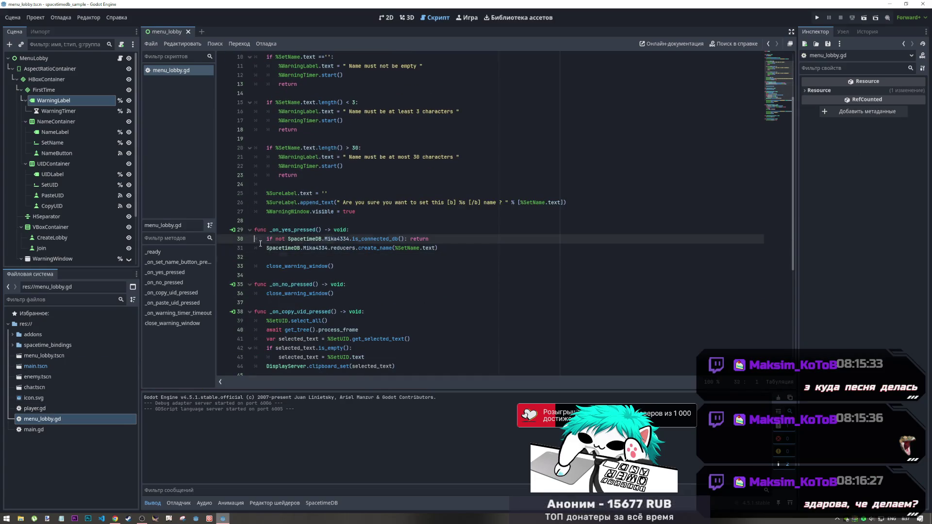
Inspect the reducers.create_name call on line 31, glancing at the quickstart guide in the browser
click(420, 248)
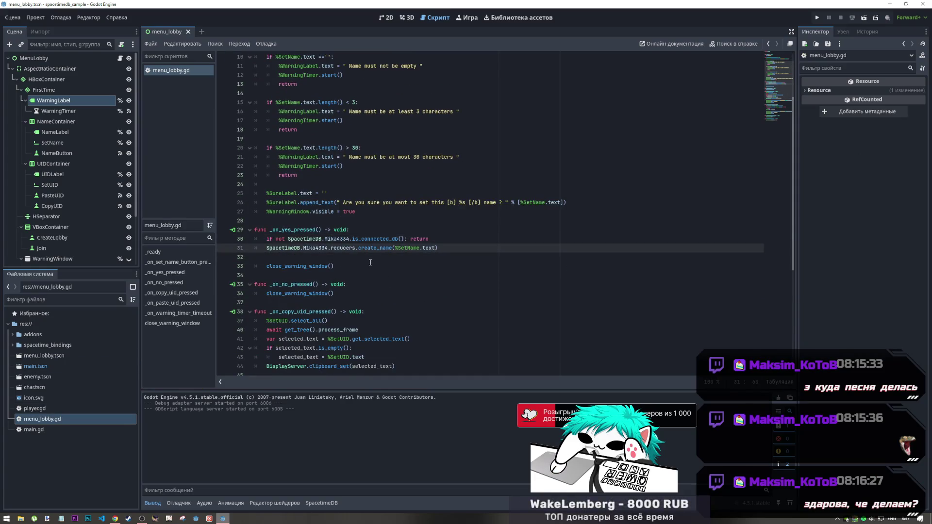
click(340, 256)
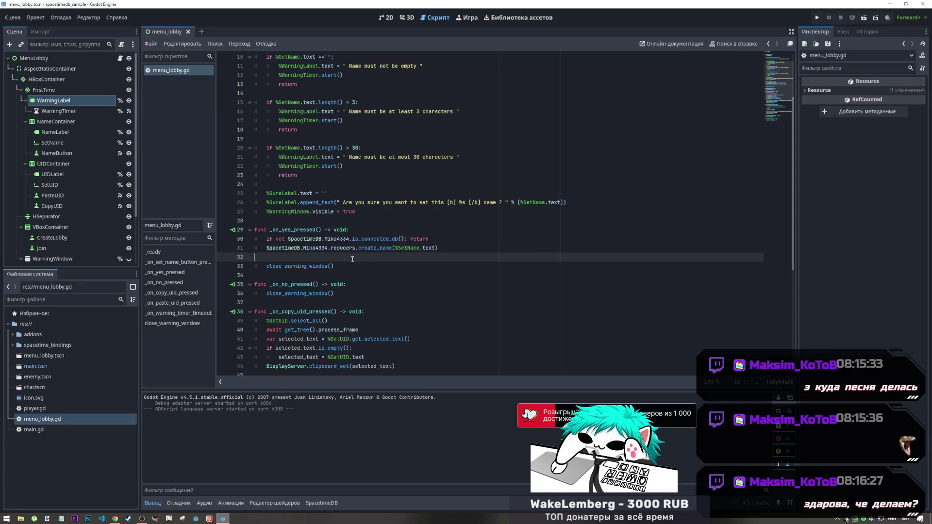
key(Left)
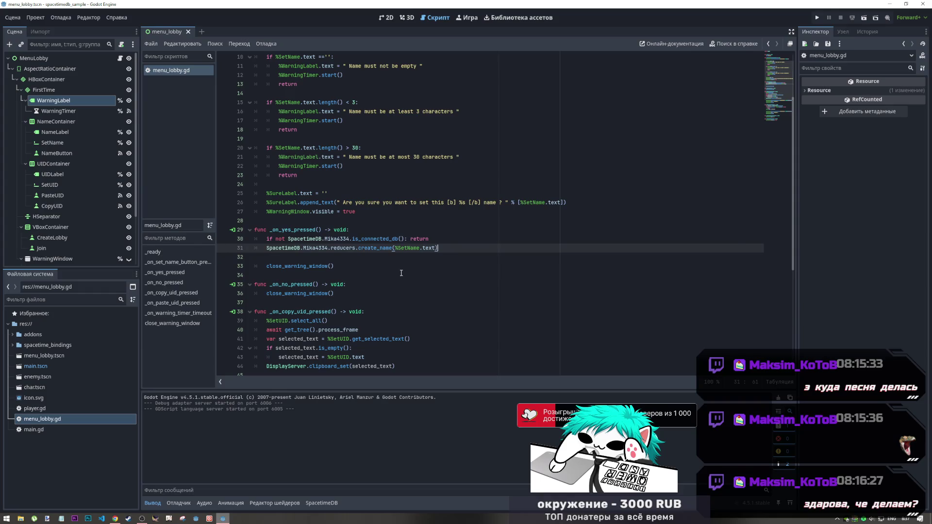
key(alt+Tab)
key(alt+Tab)
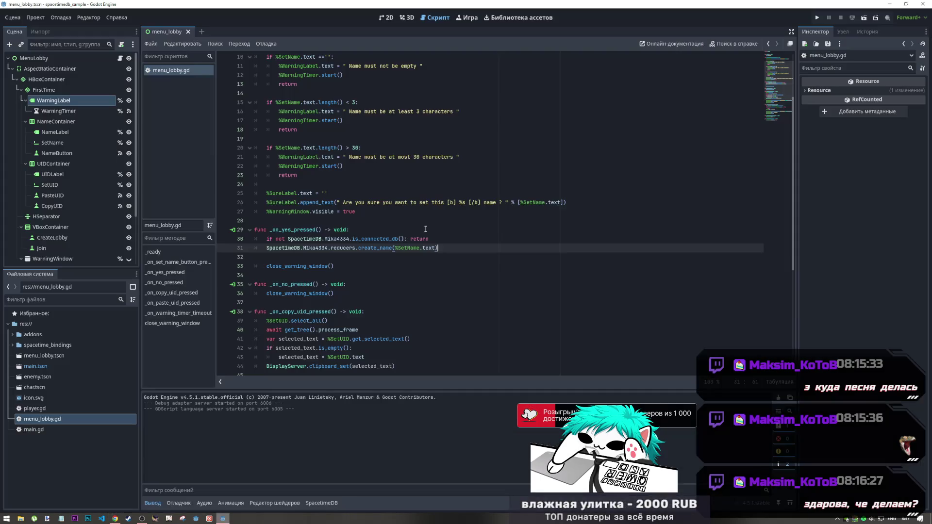
key(alt+Tab)
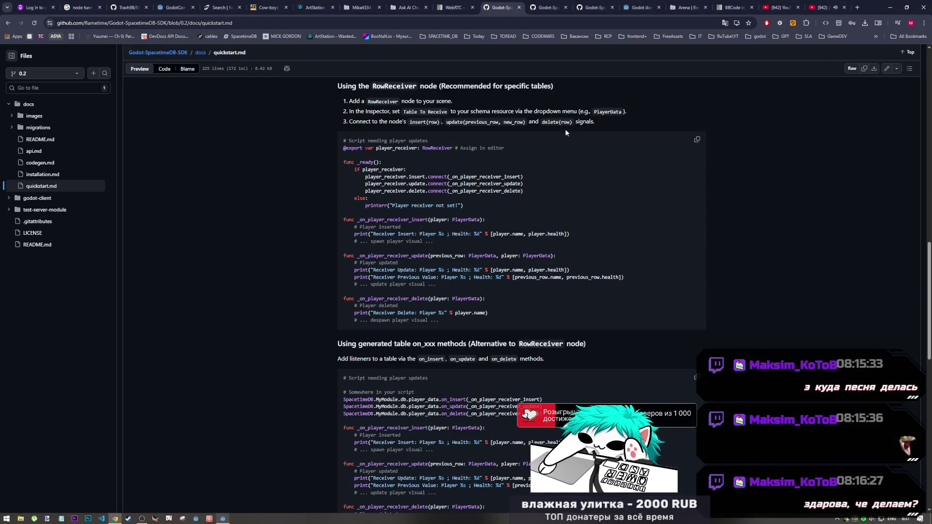
Switch from the GitHub quickstart page back to menu_lobby.gd in Godot
key(alt+Tab)
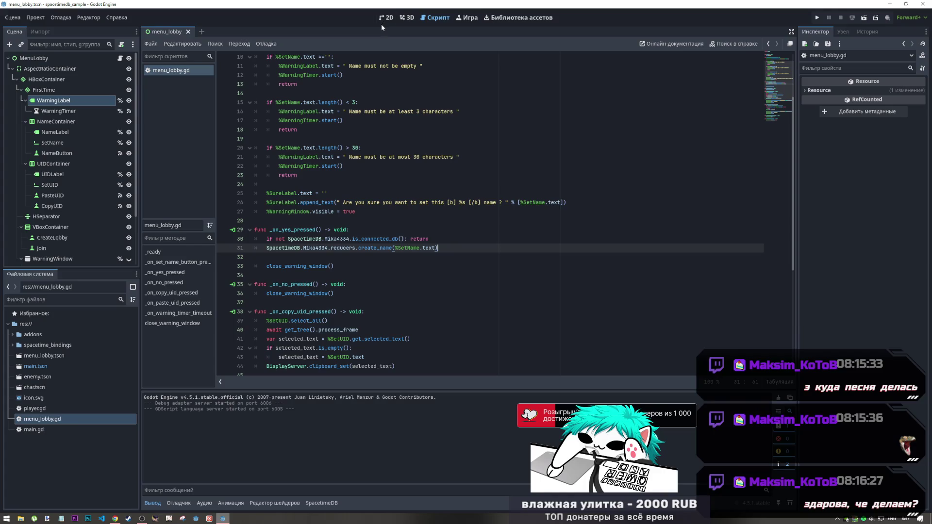
Review the _on_copy_uid_pressed and _on_set_name_button_pressed handlers, then view the lobby scene in 2D
scroll(347, 167, up, 2)
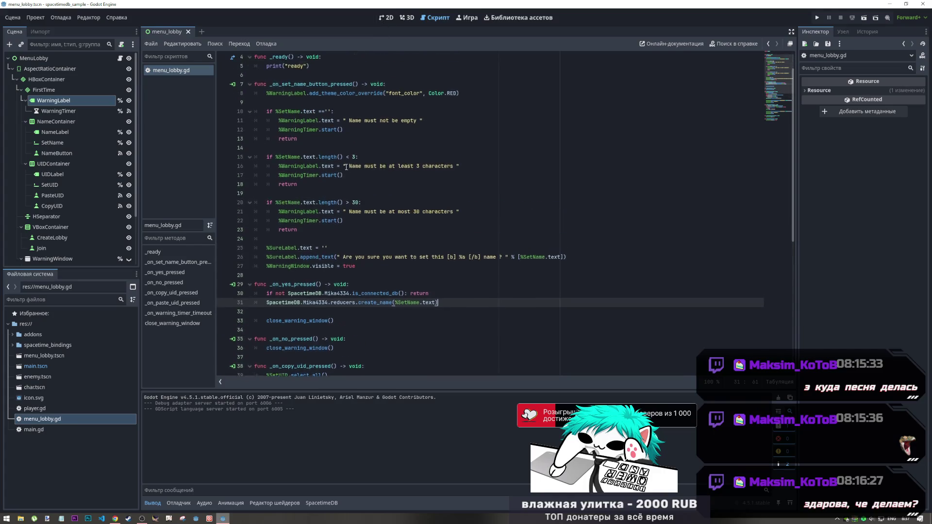
scroll(346, 167, up, 1)
scroll(344, 167, down, 9)
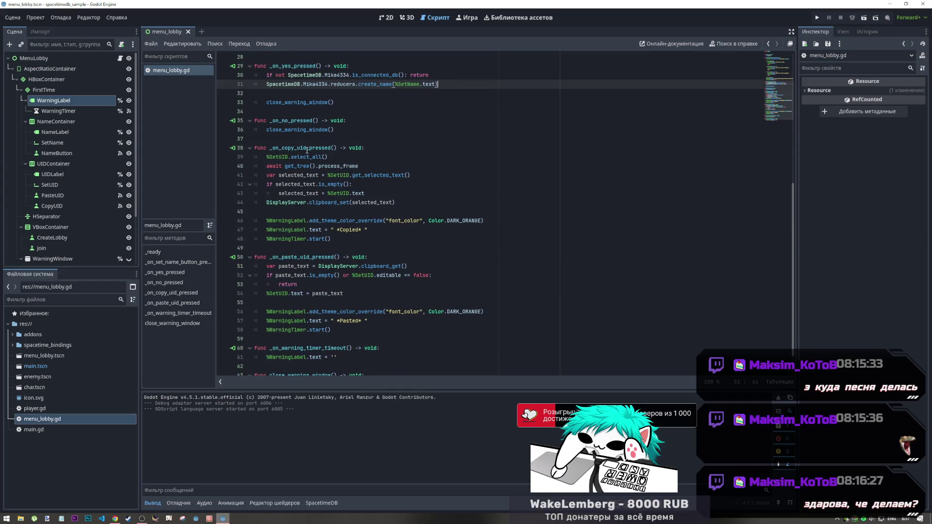
drag(299, 148, 313, 159)
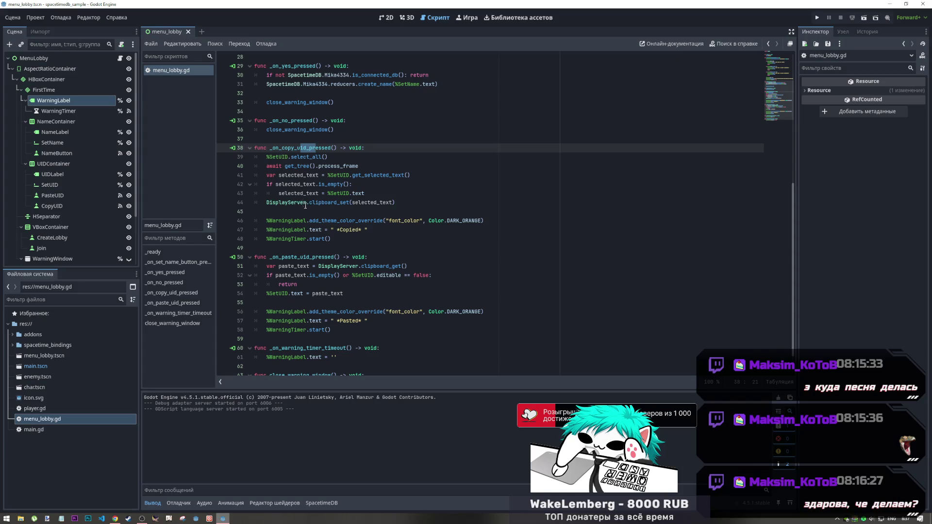
scroll(314, 290, down, 1)
scroll(307, 254, up, 10)
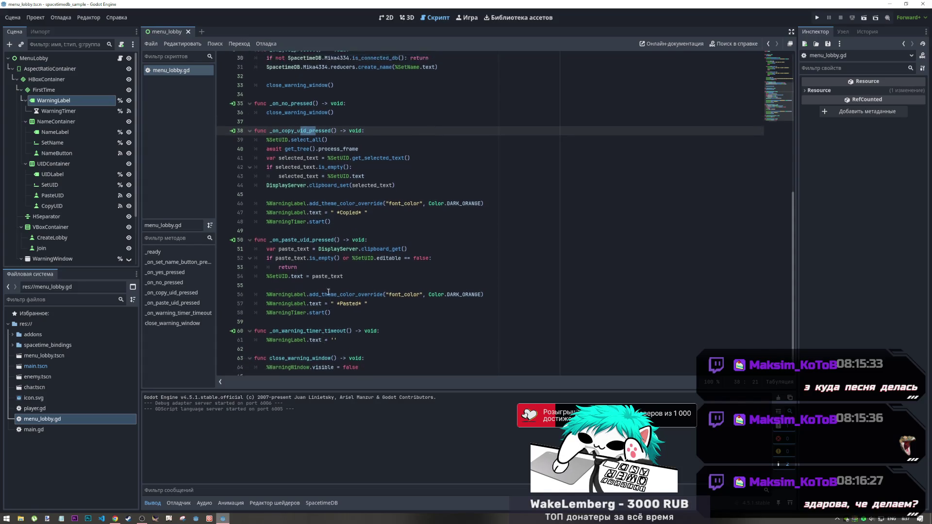
drag(312, 111, 338, 112)
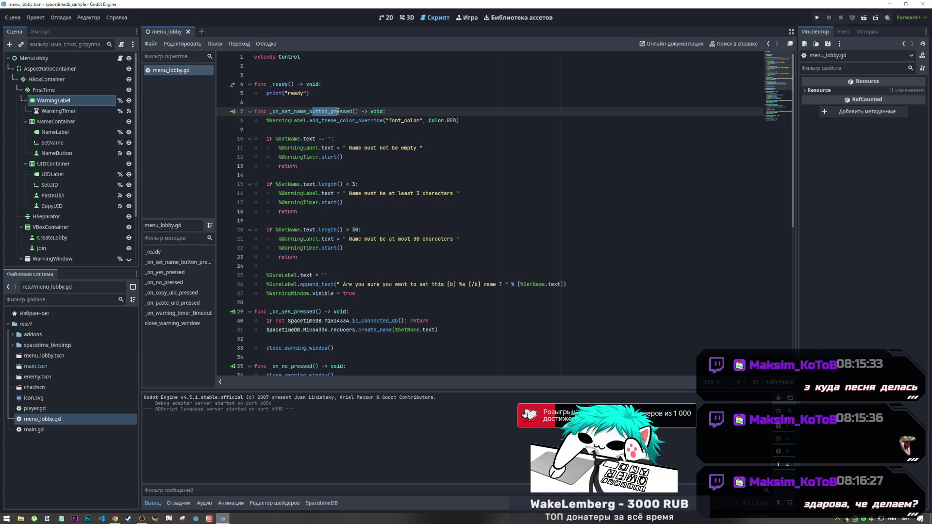
click(389, 293)
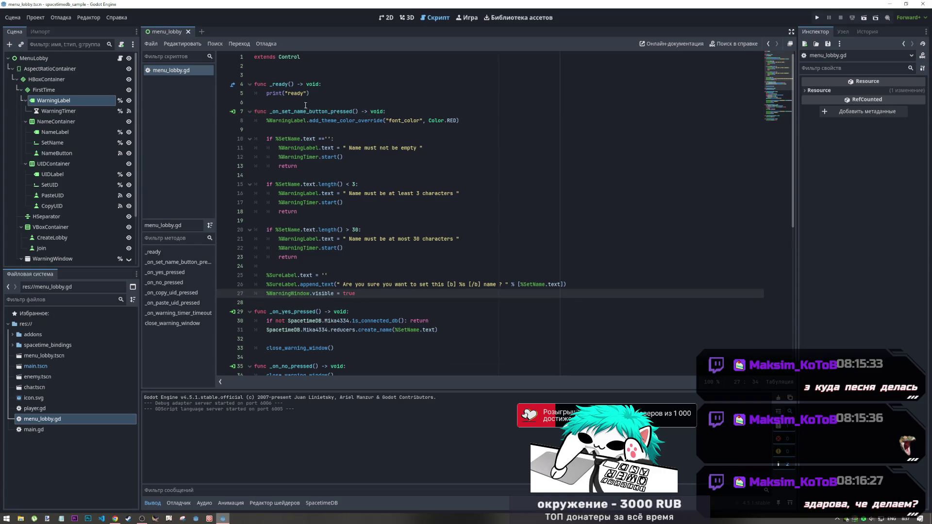
click(384, 18)
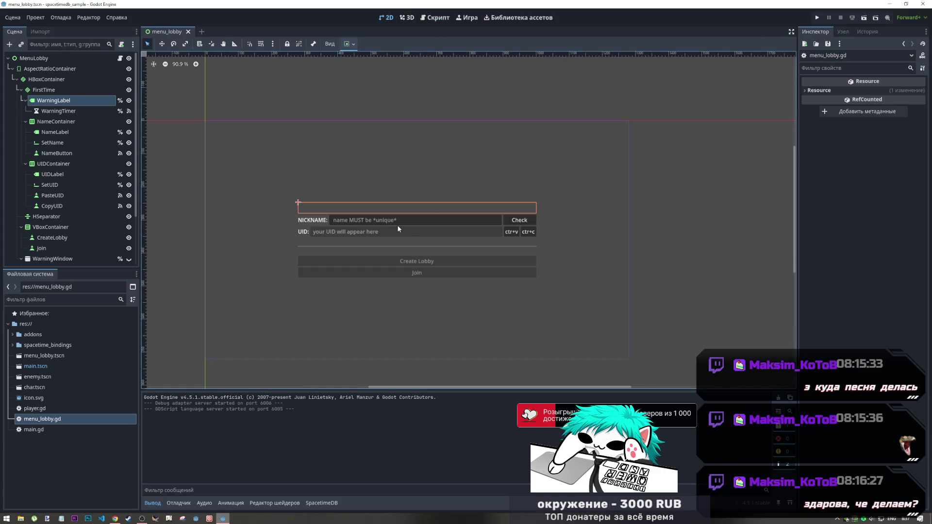
Back in menu_lobby.gd, insert blank lines after 'WarningWindow.visible = true' on line 27
click(436, 18)
click(292, 213)
click(374, 312)
key(Up)
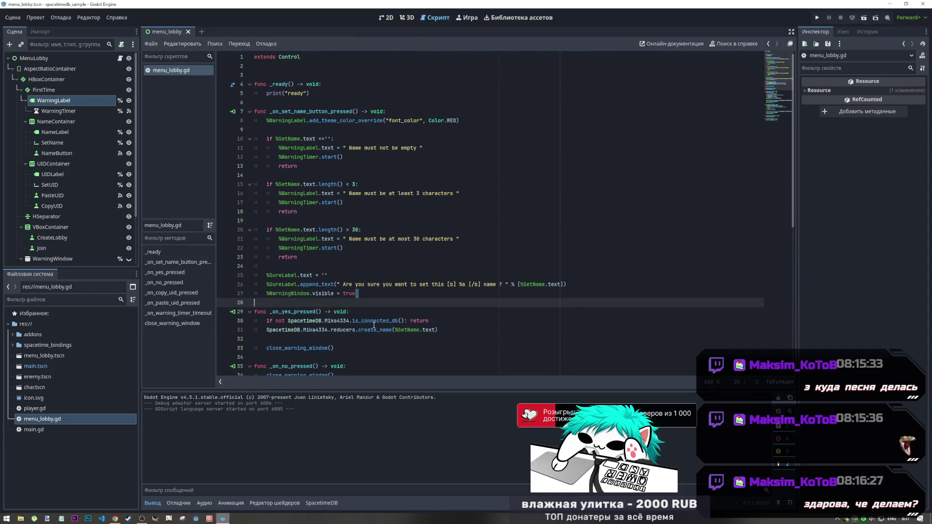
key(Up)
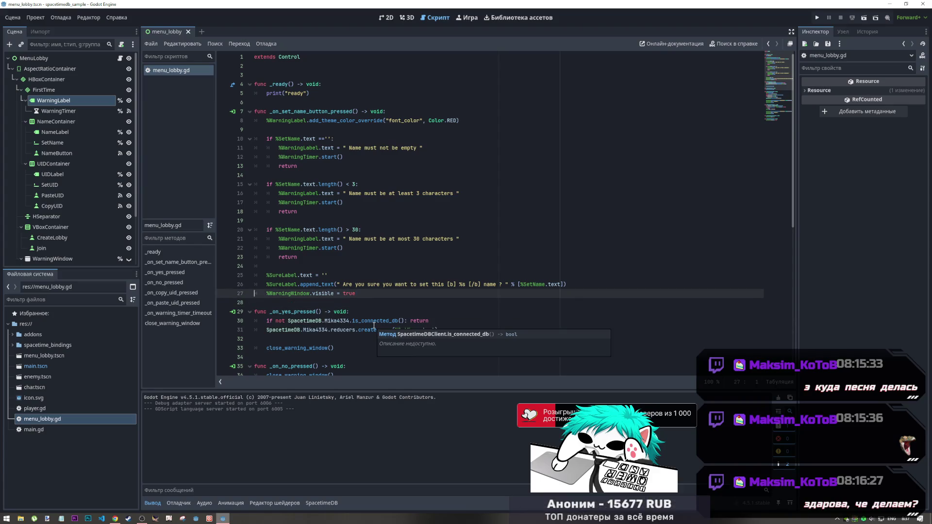
click(372, 293)
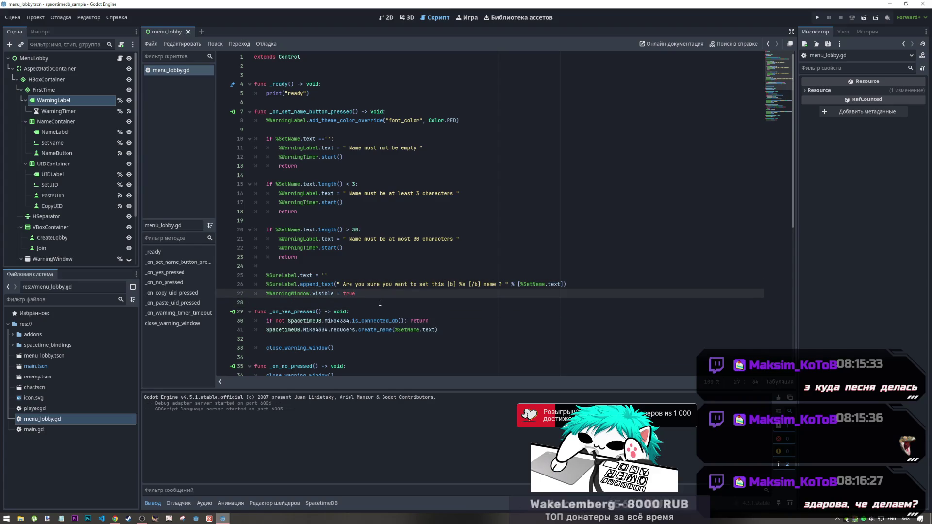
key(Return)
key(Return)
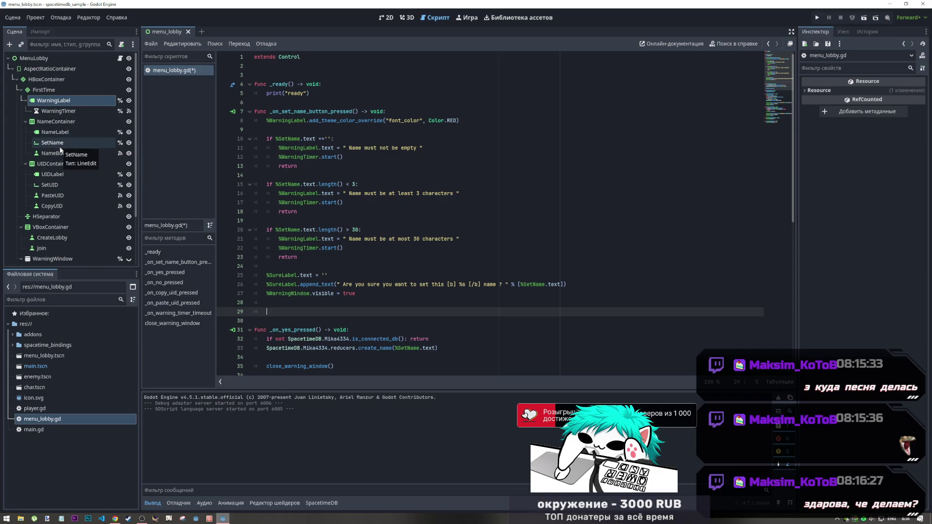
scroll(66, 169, down, 3)
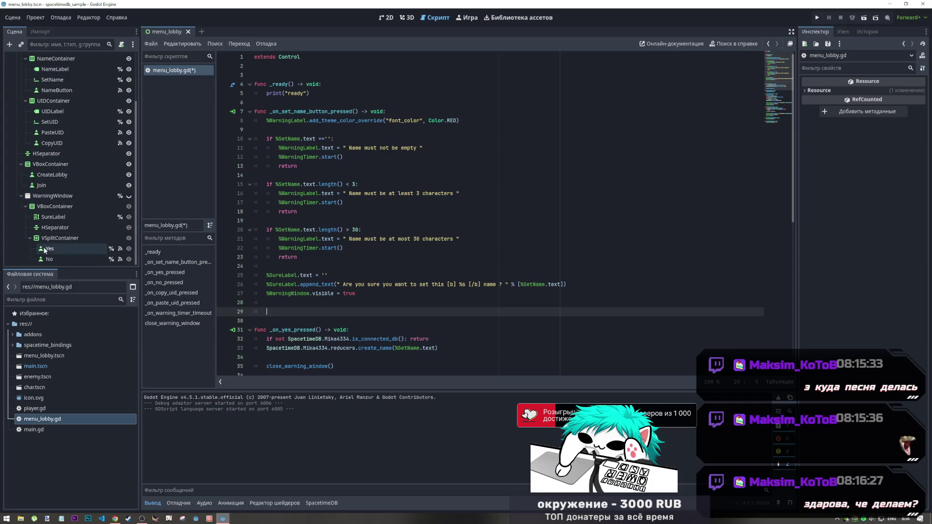
click(48, 217)
click(403, 21)
click(387, 20)
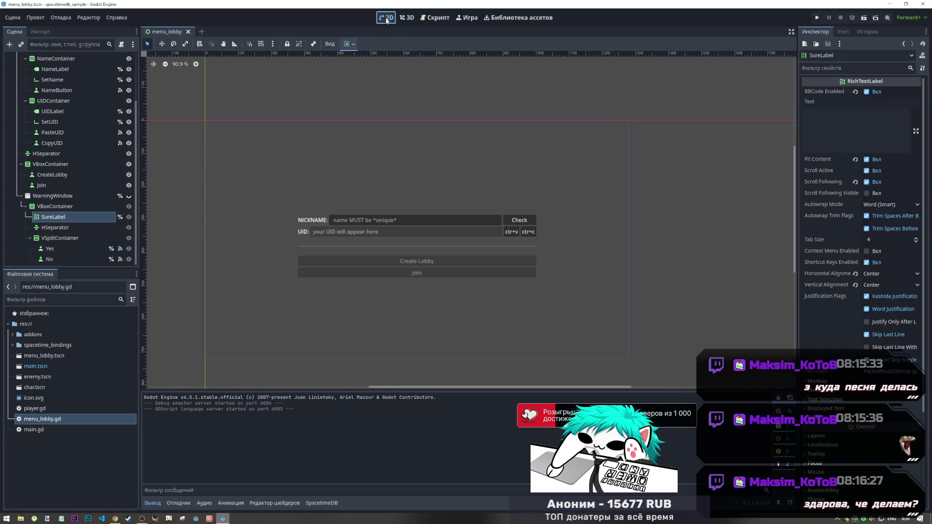
click(129, 196)
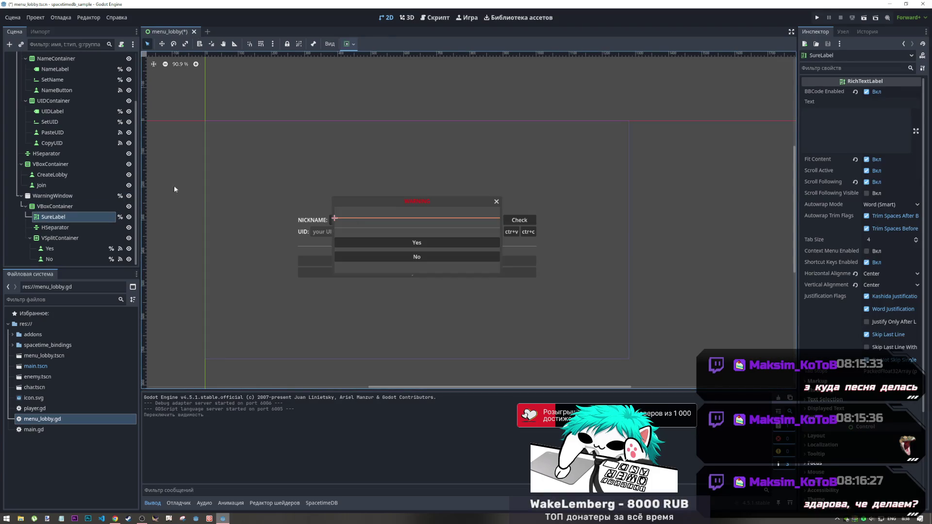
click(129, 196)
click(436, 19)
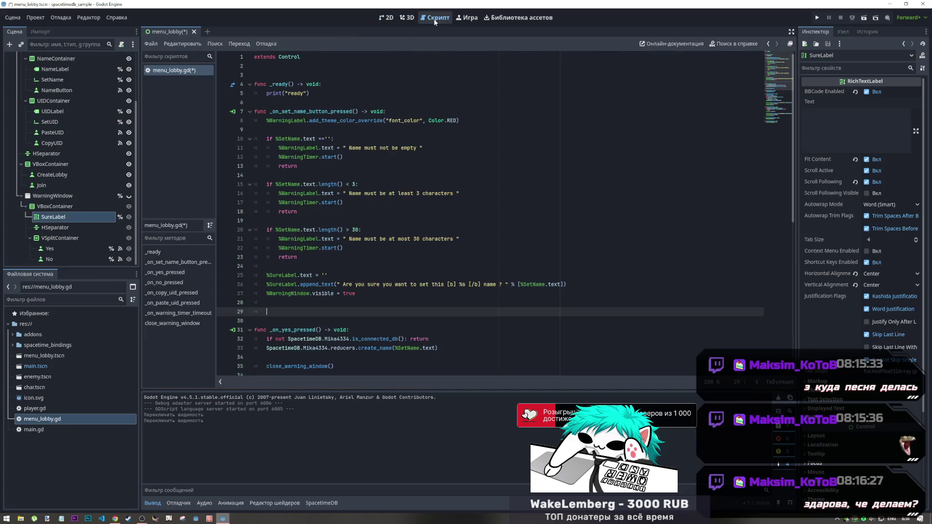
Type 'if' on a new line 25 above the SureLabel reset, then switch to the 2D layout
key(Up)
key(Up)
key(Up)
key(Down)
key(Down)
key(Down)
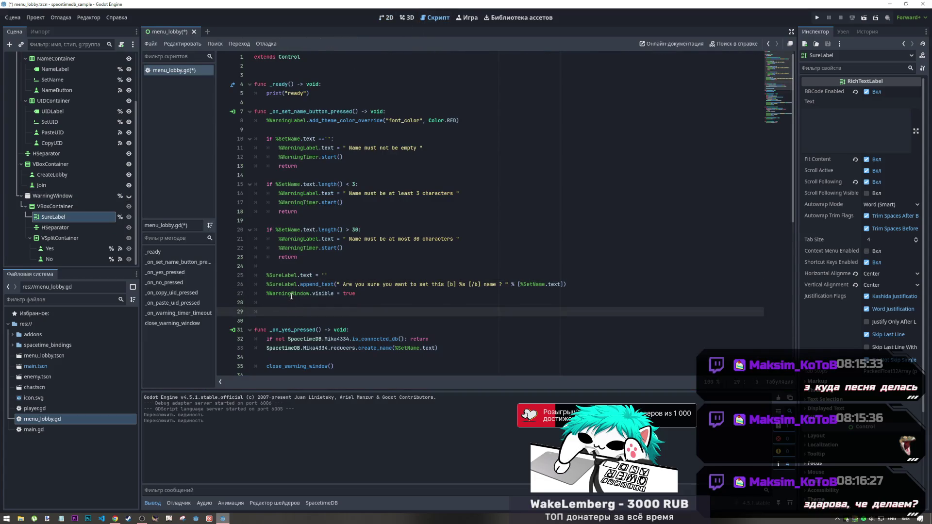
key(Up)
key(Up)
key(Up)
key(Return)
text(if)
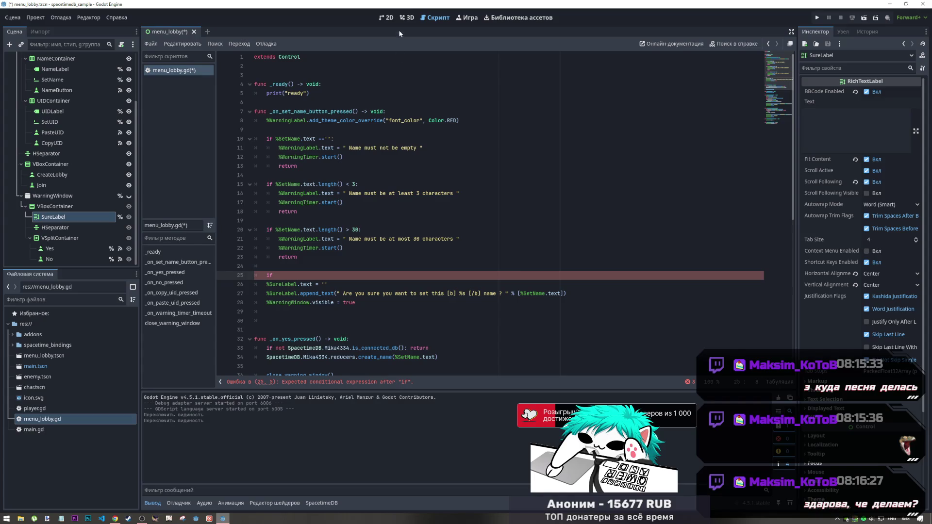
click(387, 17)
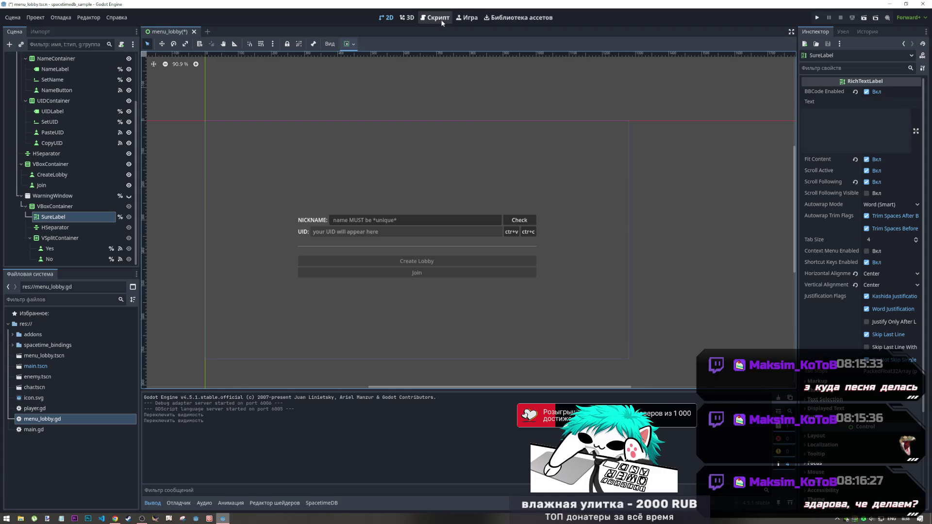
click(440, 20)
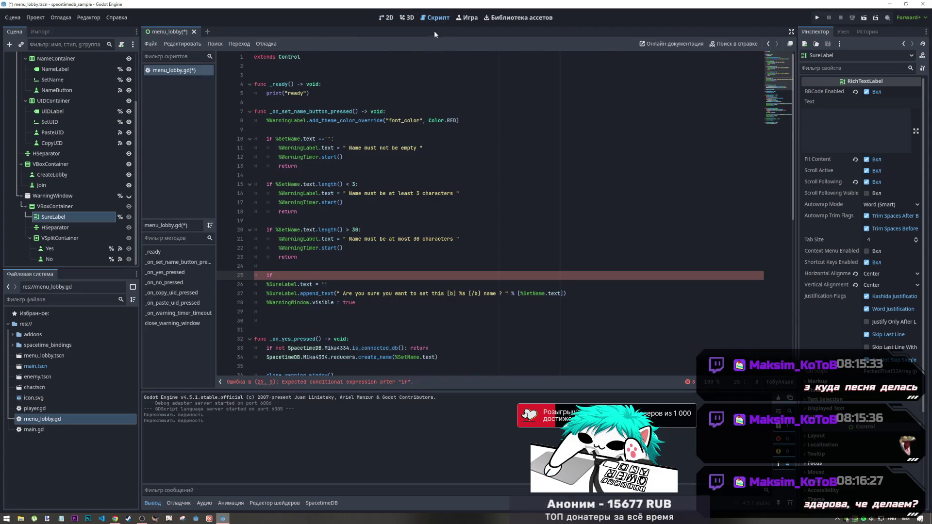
click(386, 18)
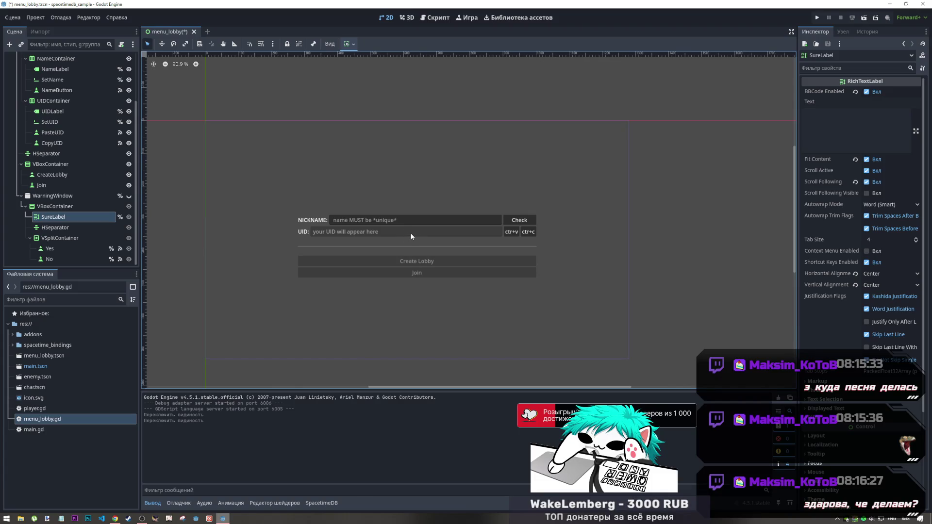
click(435, 17)
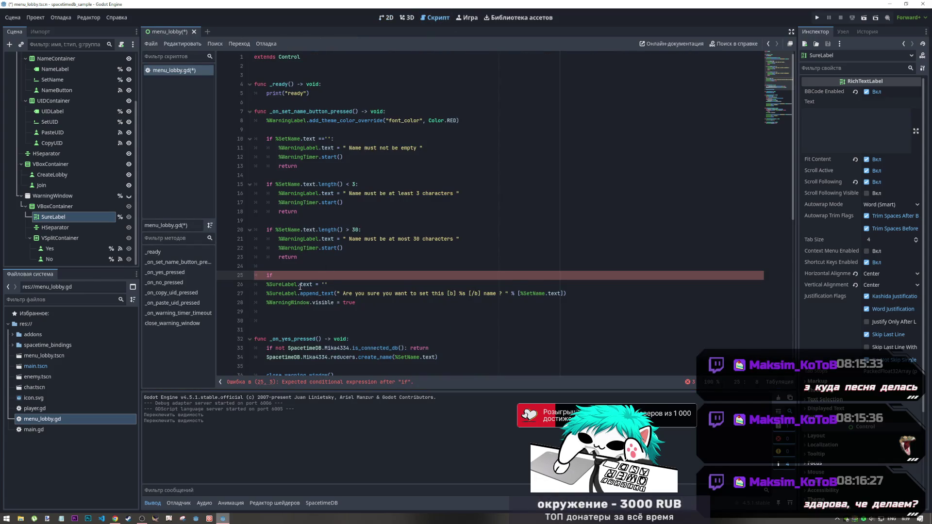
shift+click(307, 303)
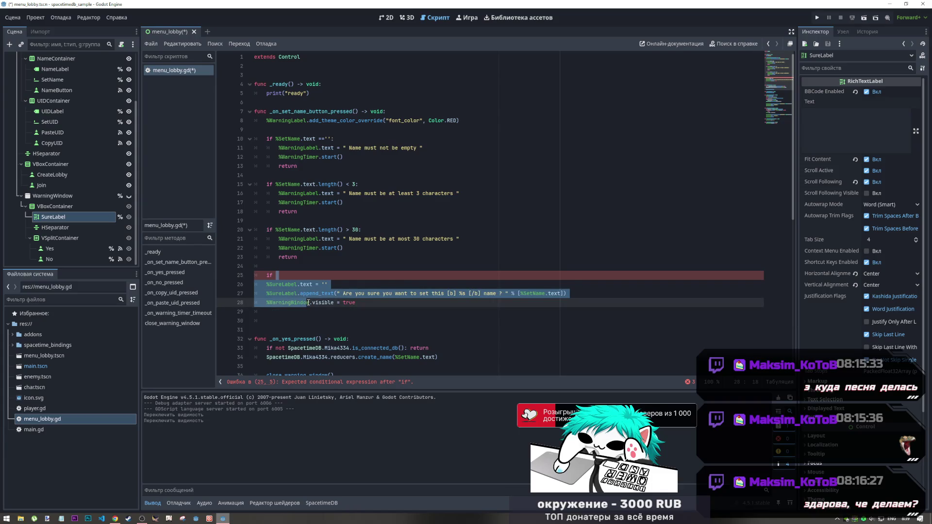
key(Tab)
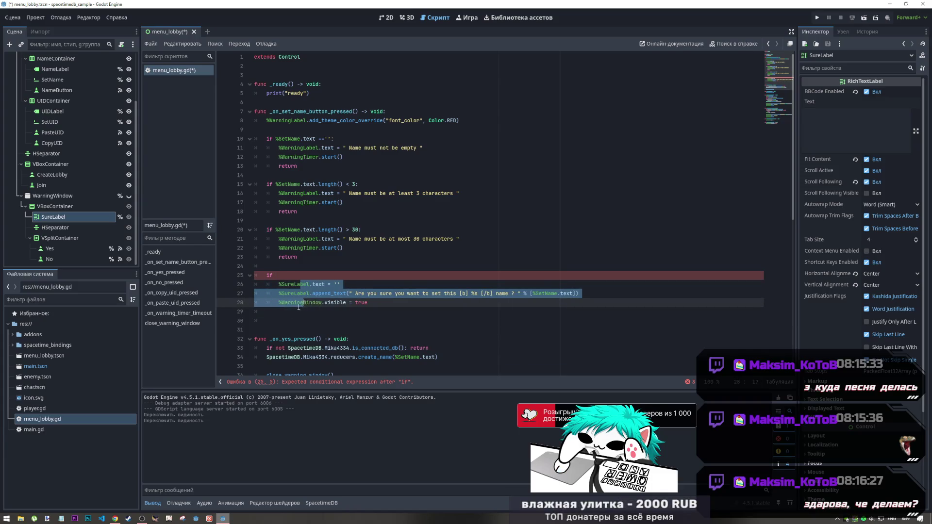
click(301, 304)
key(ctrl+z)
key(ctrl+z)
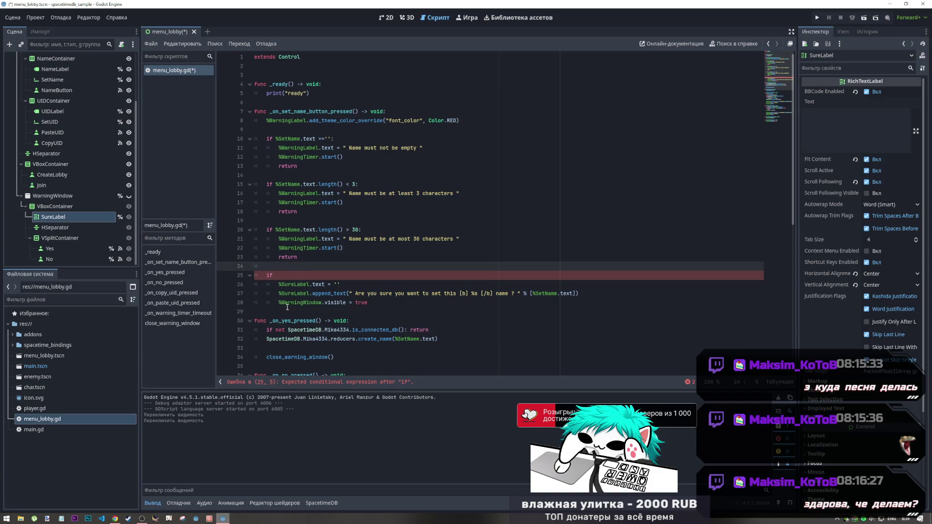
click(289, 311)
key(Return)
click(300, 265)
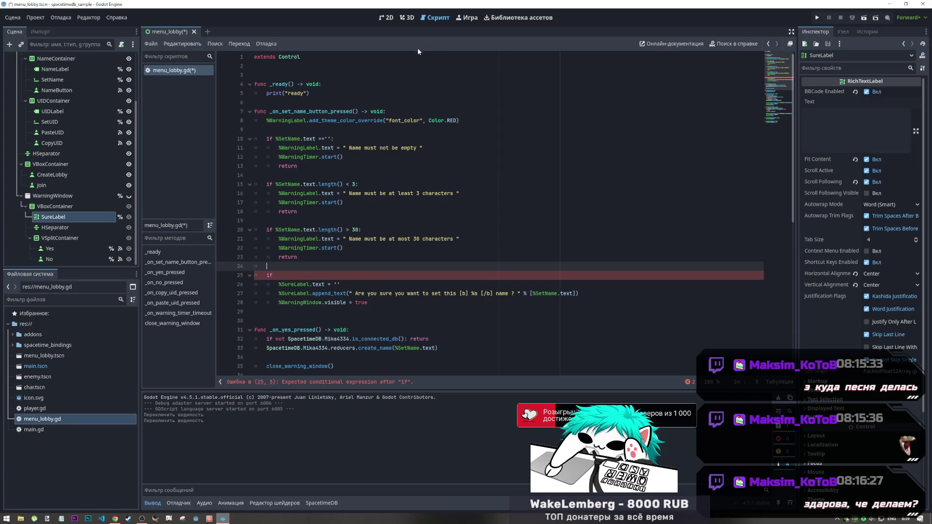
click(387, 17)
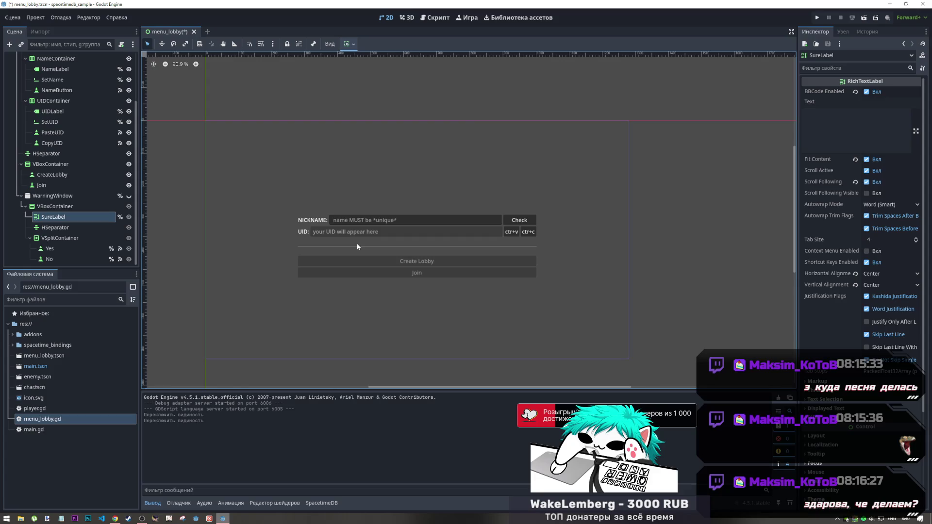
In menu_lobby.gd, open a new line above the unfinished if and switch input to Russian
click(437, 20)
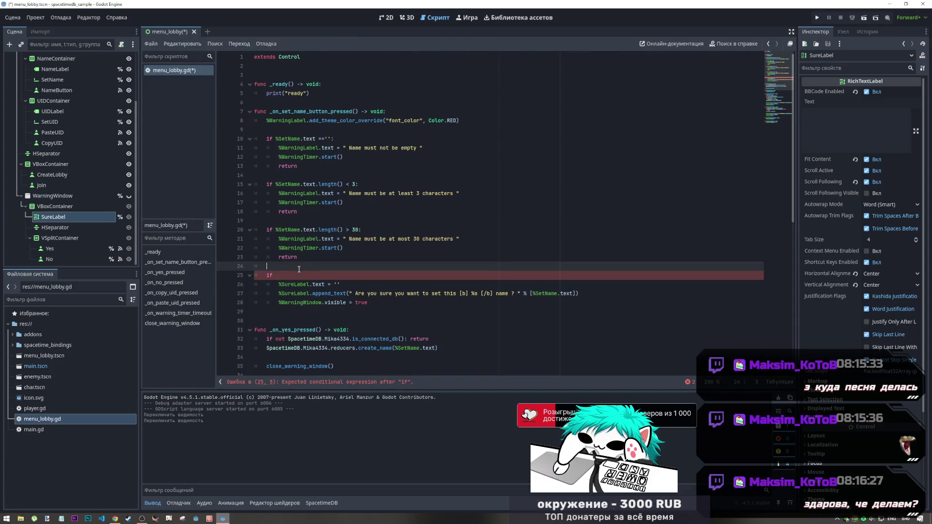
key(Return)
text(/)
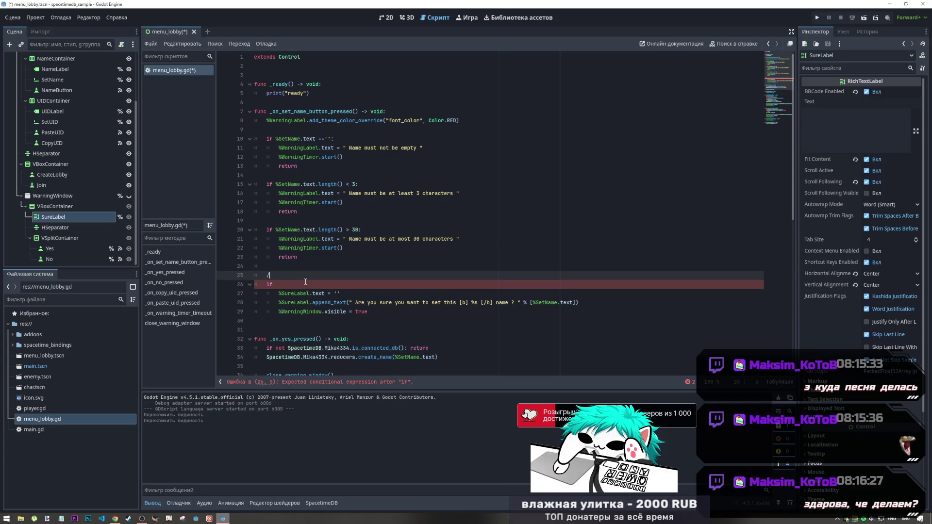
key(BackSpace)
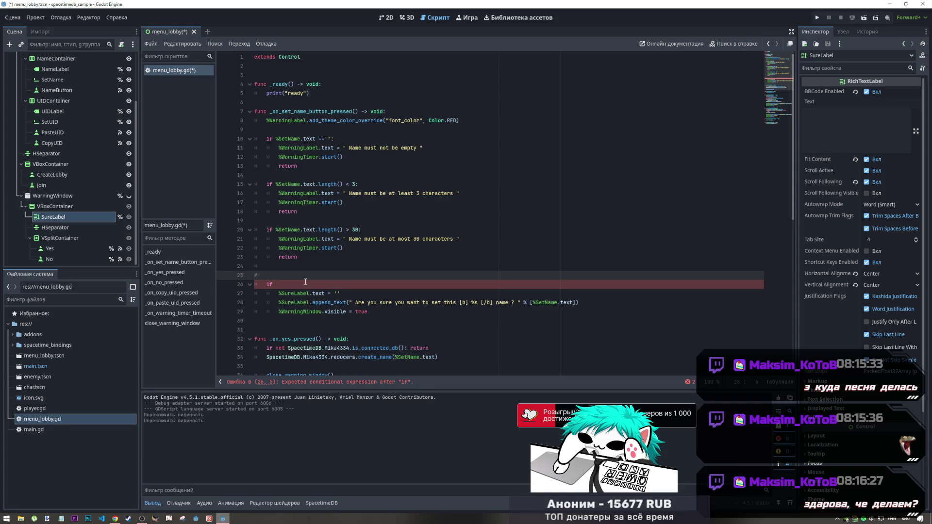
text(to)
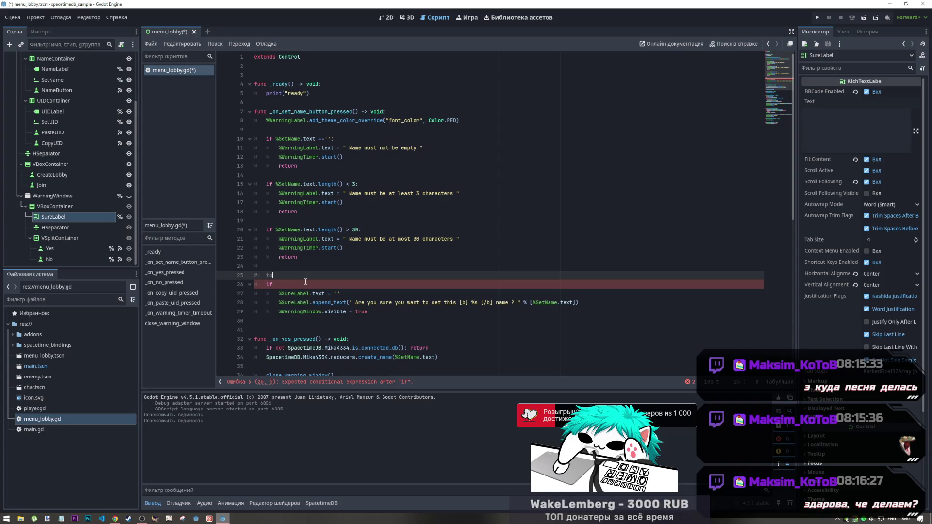
key(BackSpace)
key(alt+shift)
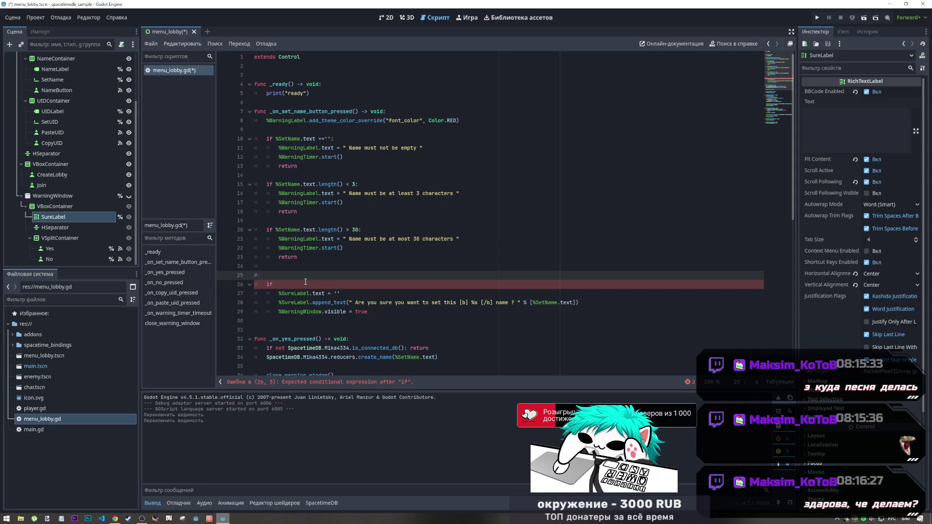
Write the comment '# как ограничить количество запросов на свободное имя..' and return to the 2D layout
text(eр)
key(BackSpace)
key(BackSpace)
key(BackSpace)
text(как ограничить количество и)
key(BackSpace)
text(запросов на свободное имя.)
click(305, 284)
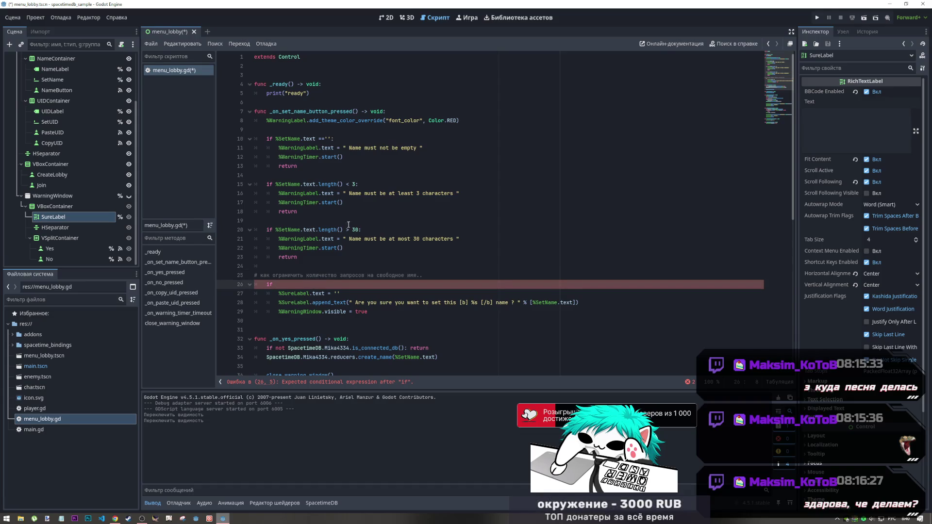
click(385, 19)
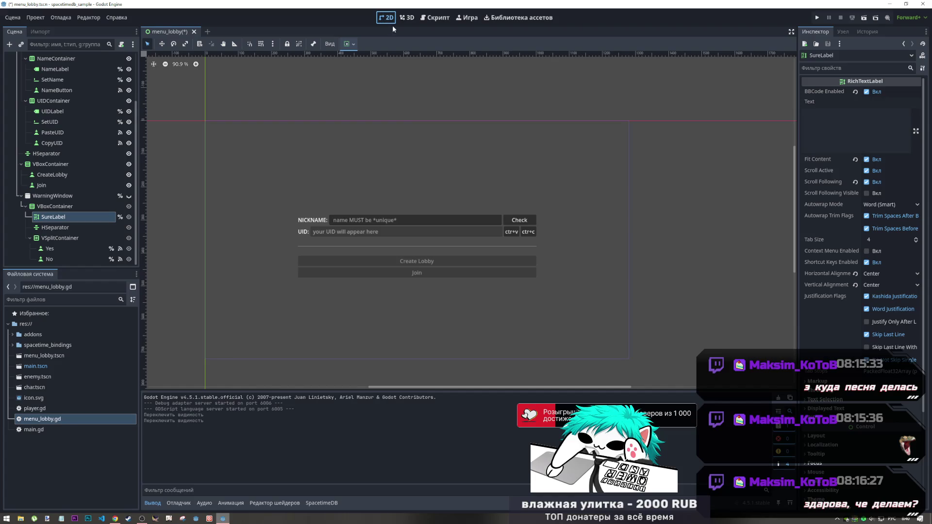
Flip between the Script and 2D tabs, then bring VS Code with index.ts forward
click(430, 18)
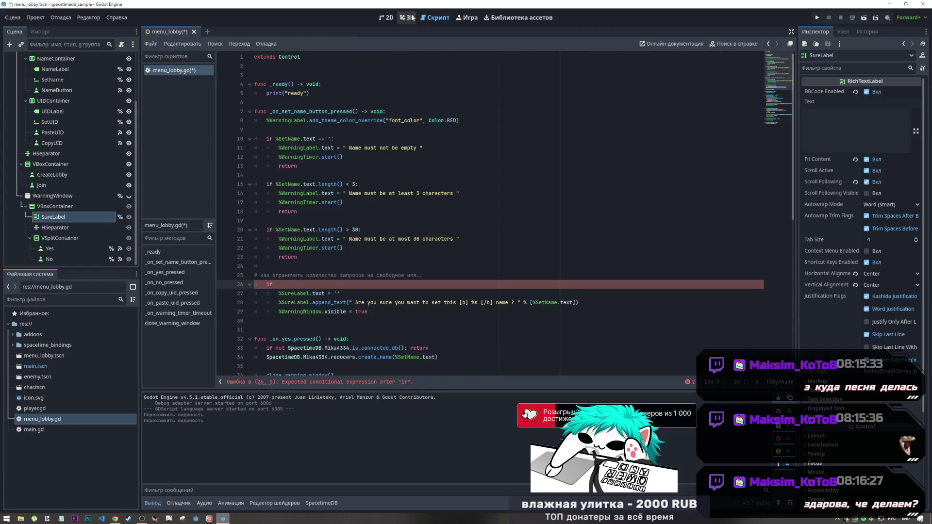
click(391, 19)
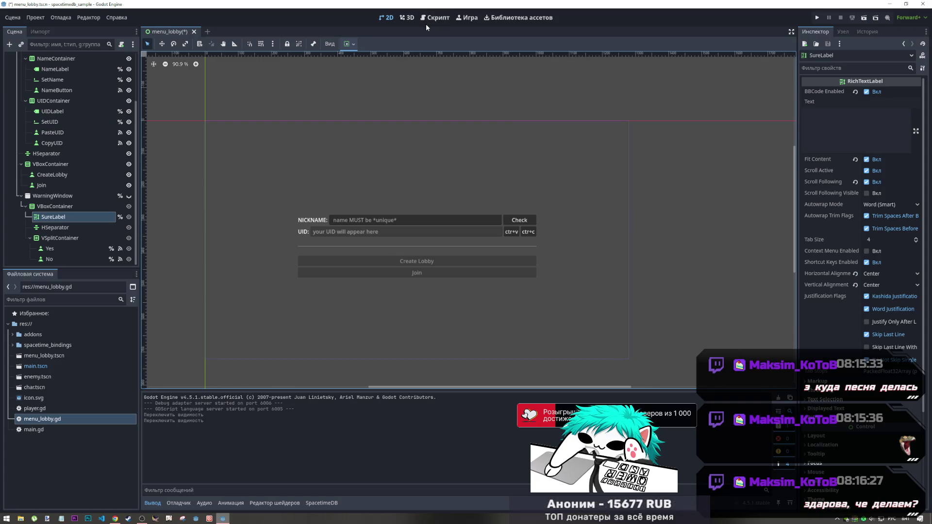
click(102, 518)
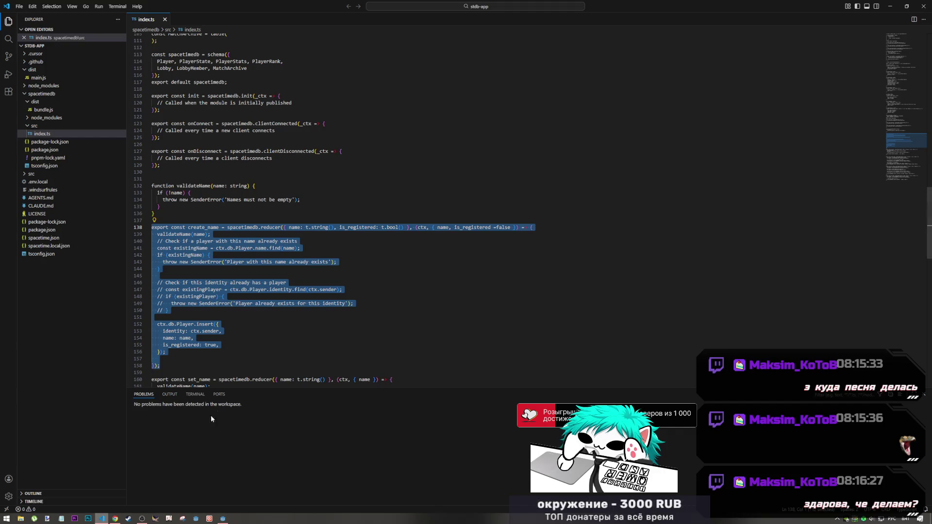
Open the terminal panel and highlight SenderError uses while scrolling up through index.ts
click(198, 400)
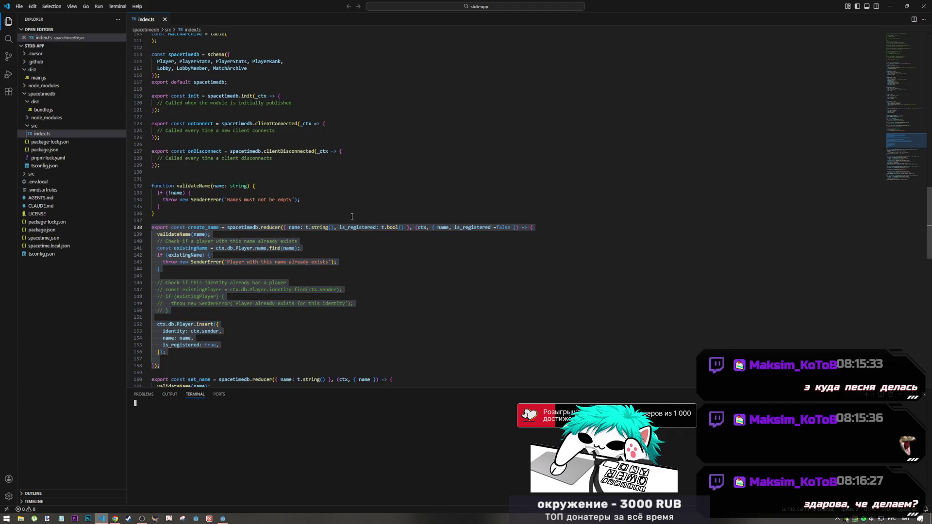
scroll(251, 228, up, 2)
click(218, 237)
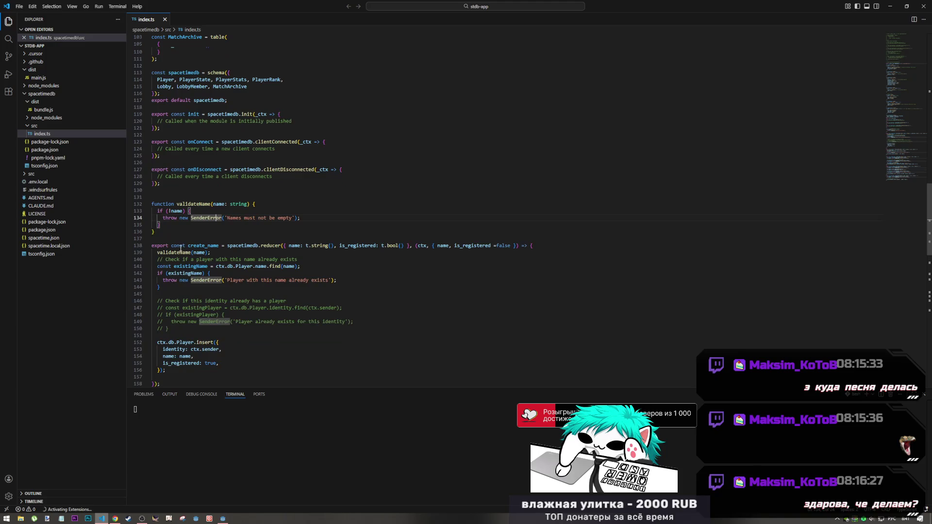
scroll(308, 249, down, 5)
scroll(291, 249, up, 10)
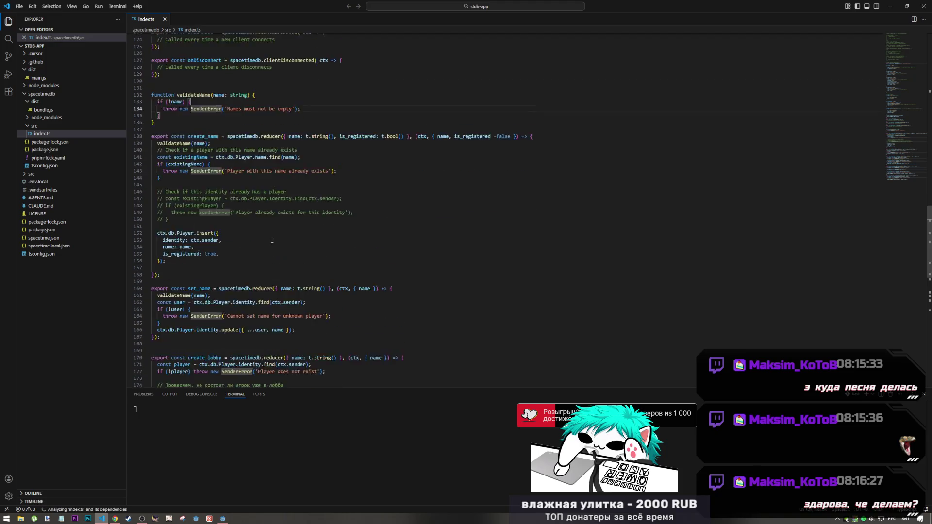
scroll(281, 248, up, 20)
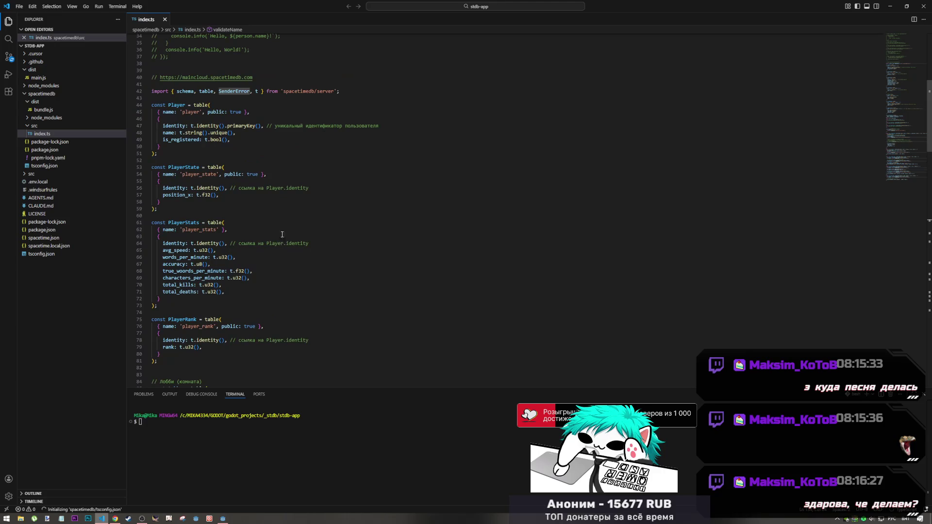
scroll(204, 141, up, 3)
Inspect the Player table's identity field and its unique name: t.string().unique() on line 48
click(214, 144)
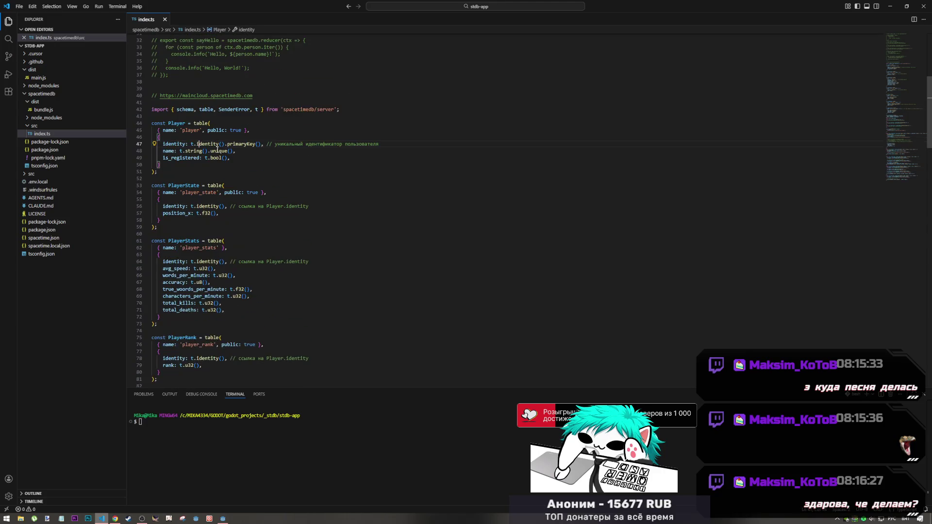
key(Down)
key(Down)
key(Down)
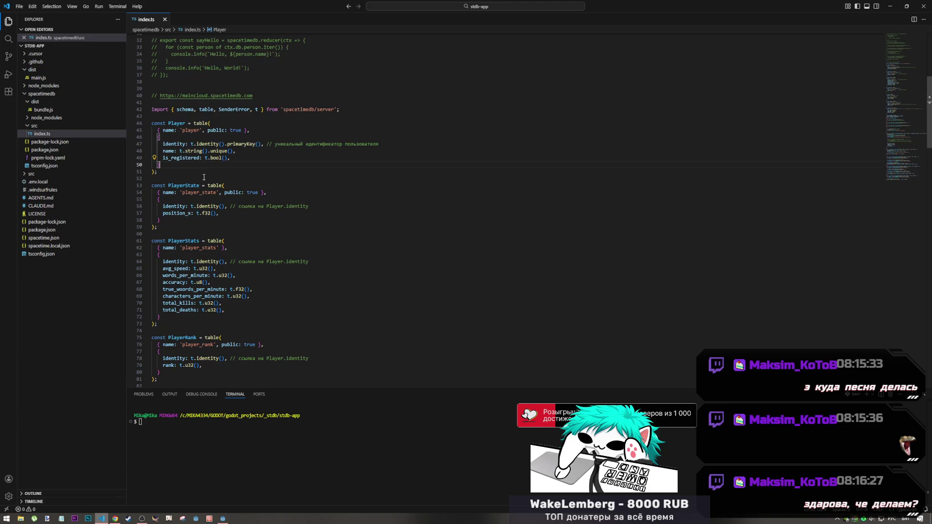
click(209, 151)
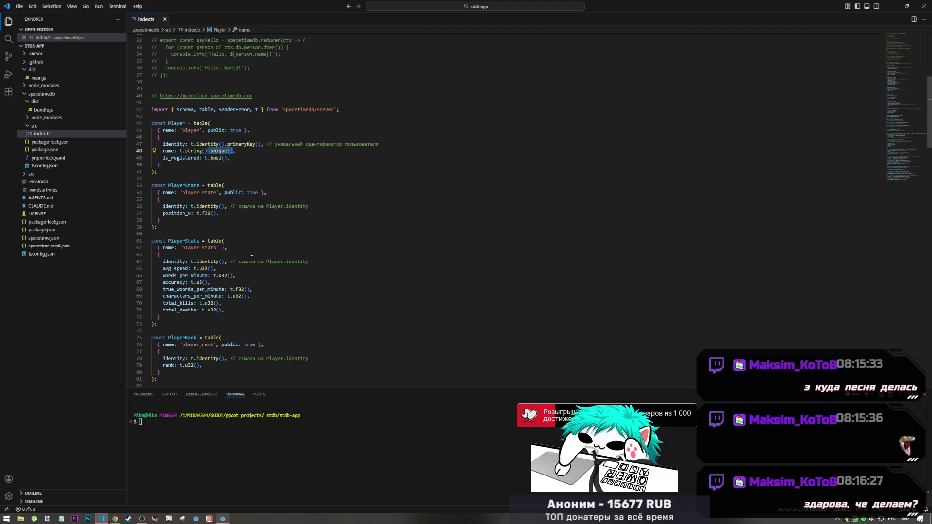
scroll(250, 290, down, 4)
scroll(249, 290, up, 5)
scroll(249, 290, up, 4)
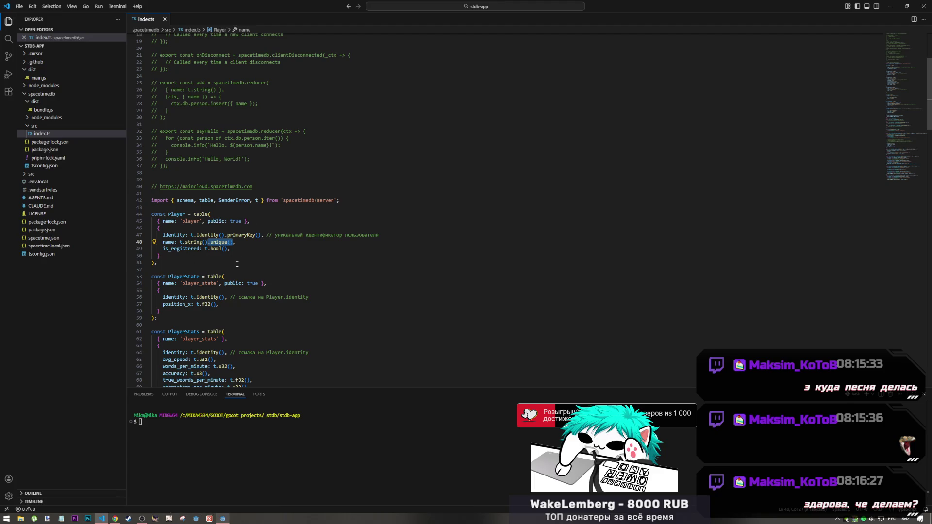
Glance at Godot, return to index.ts, and mark the existing-name check in create_name
click(224, 519)
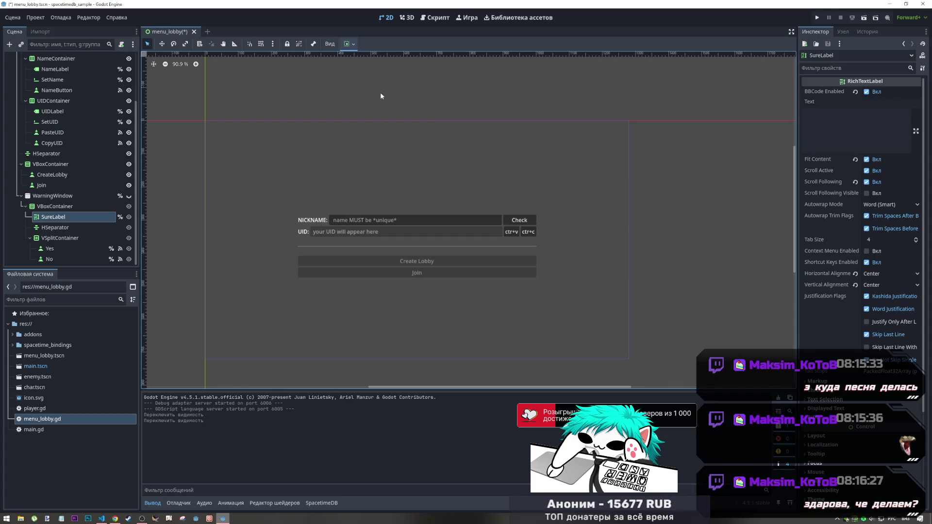
click(103, 518)
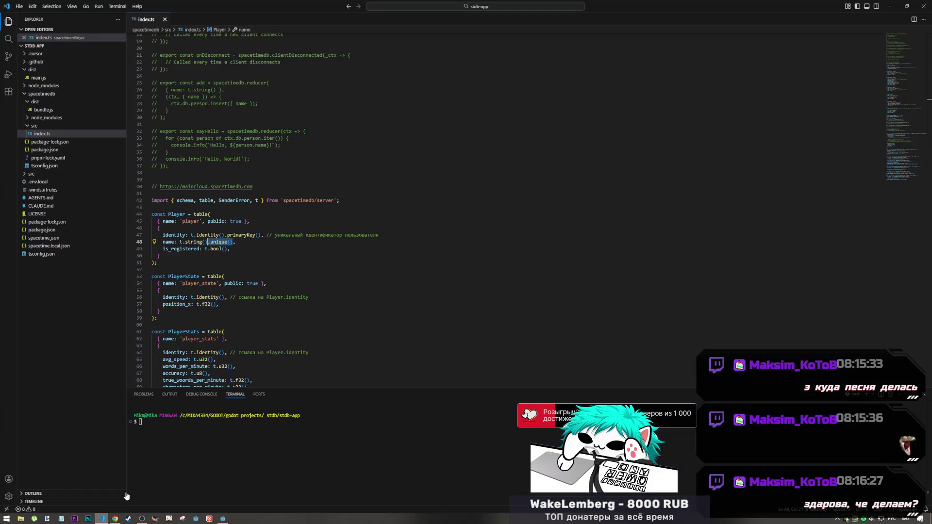
scroll(237, 303, down, 20)
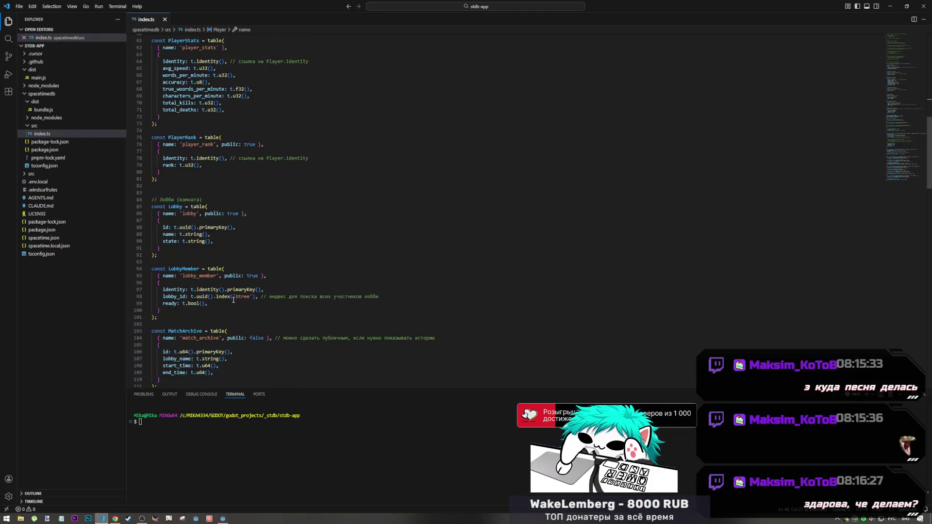
scroll(245, 280, down, 4)
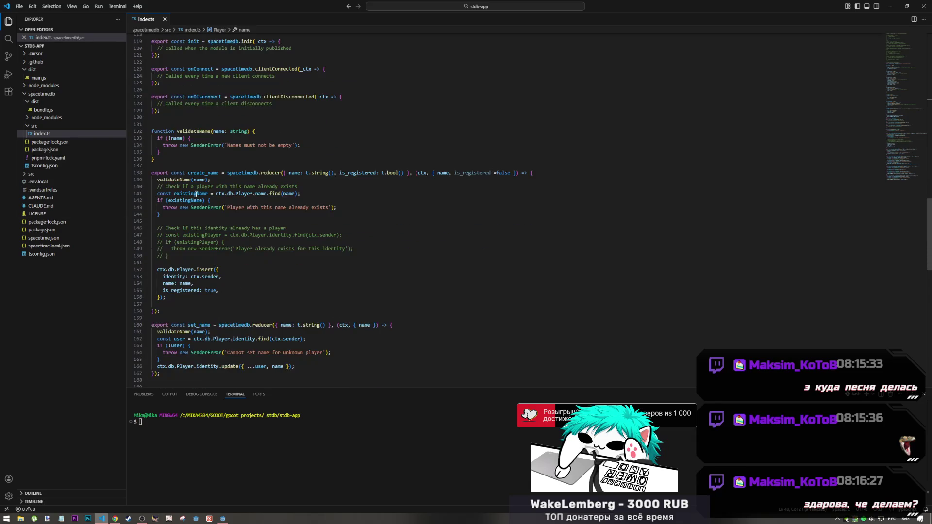
mouse_move(203, 172)
mouse_down()
mouse_move(214, 214)
mouse_move(209, 201)
mouse_up()
Review the validateName definition and the end of the Player.insert block
click(173, 181)
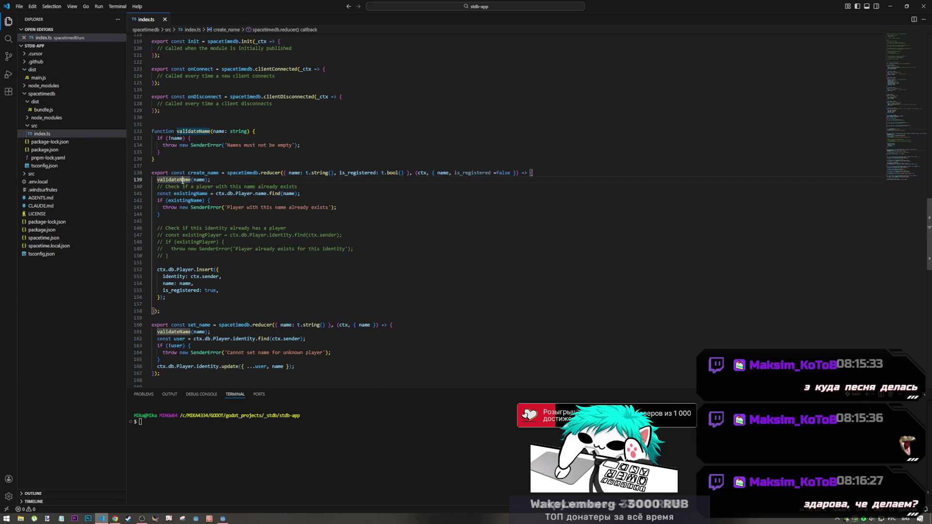
ctrl+click(173, 181)
mouse_move(177, 139)
mouse_down()
mouse_move(161, 152)
mouse_move(202, 154)
mouse_up()
click(201, 154)
scroll(194, 204, down, 2)
scroll(191, 223, up, 1)
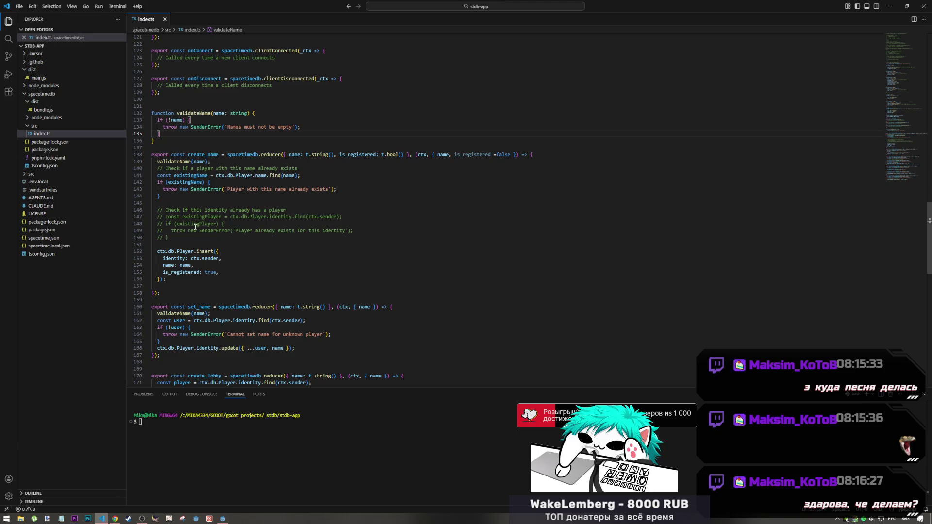
drag(191, 272, 220, 277)
click(220, 275)
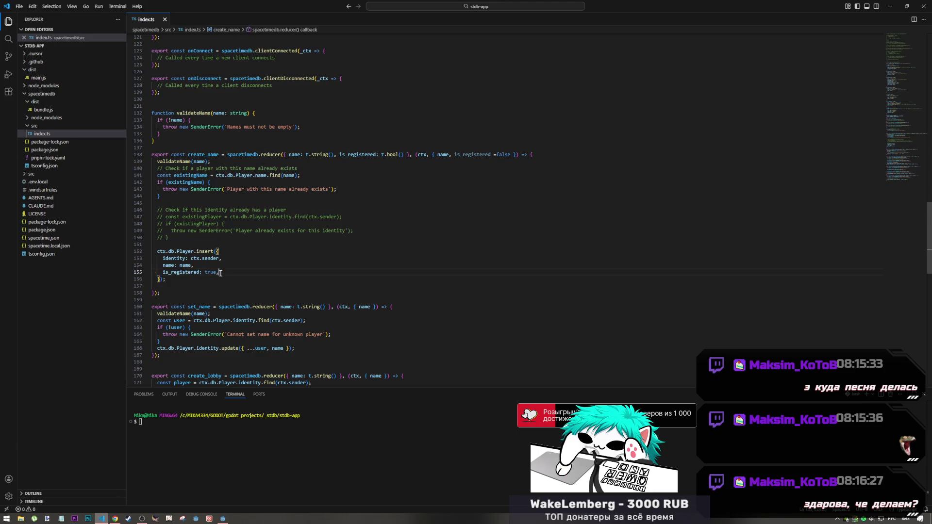
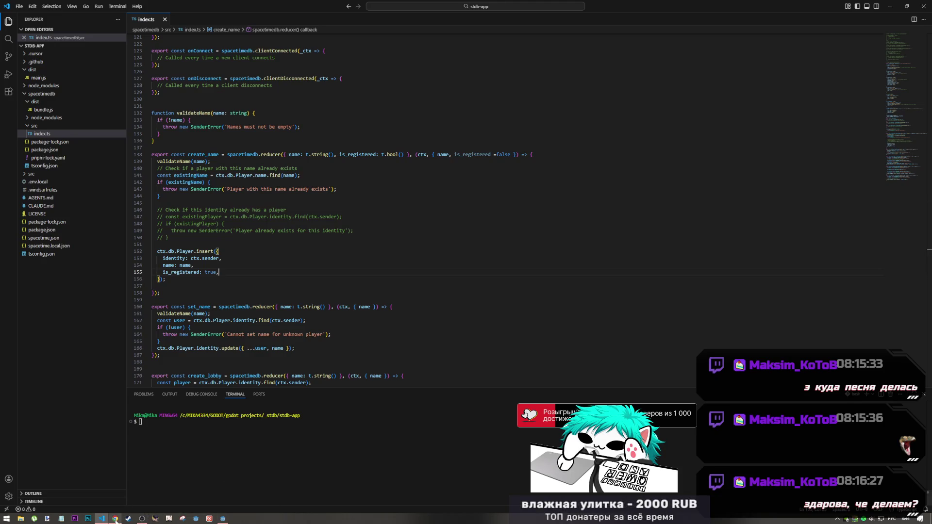
Select the commented existingPlayer block in index.ts's create_name reducer, then return to Godot
click(223, 518)
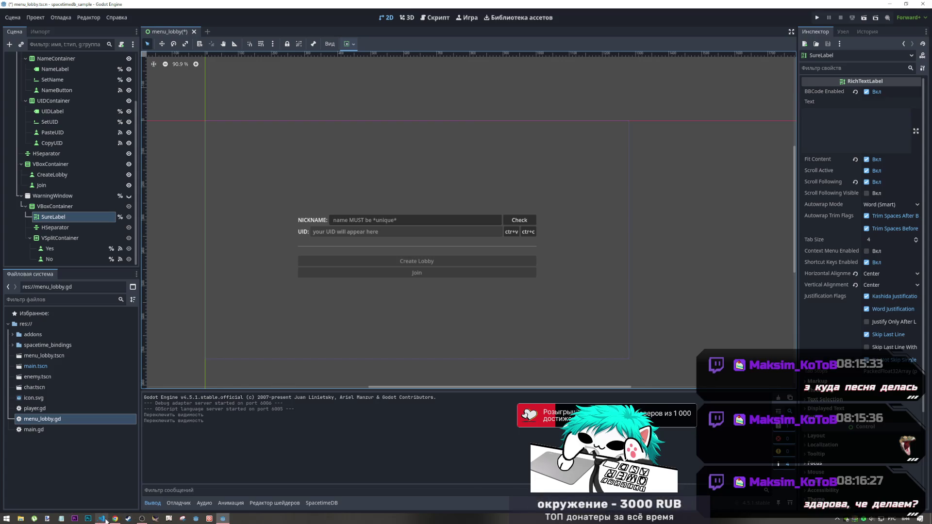
click(115, 519)
click(101, 519)
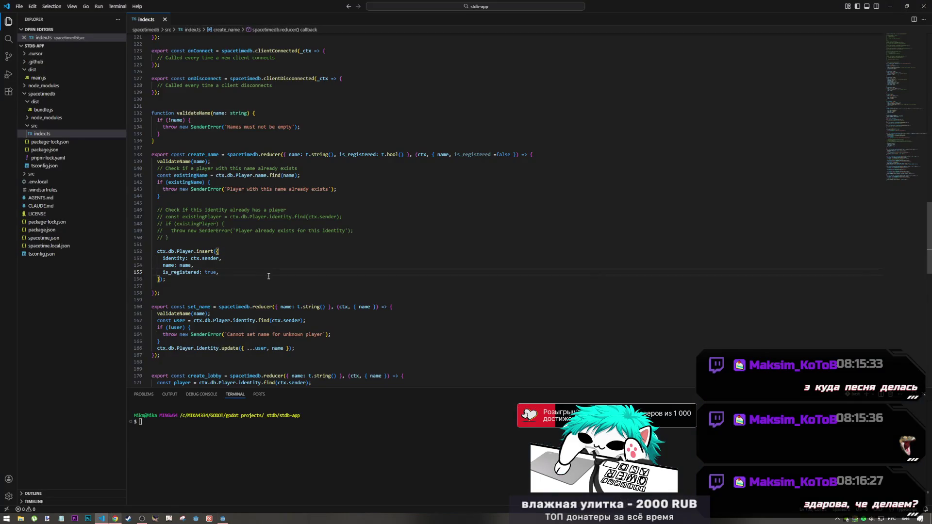
scroll(226, 304, down, 1)
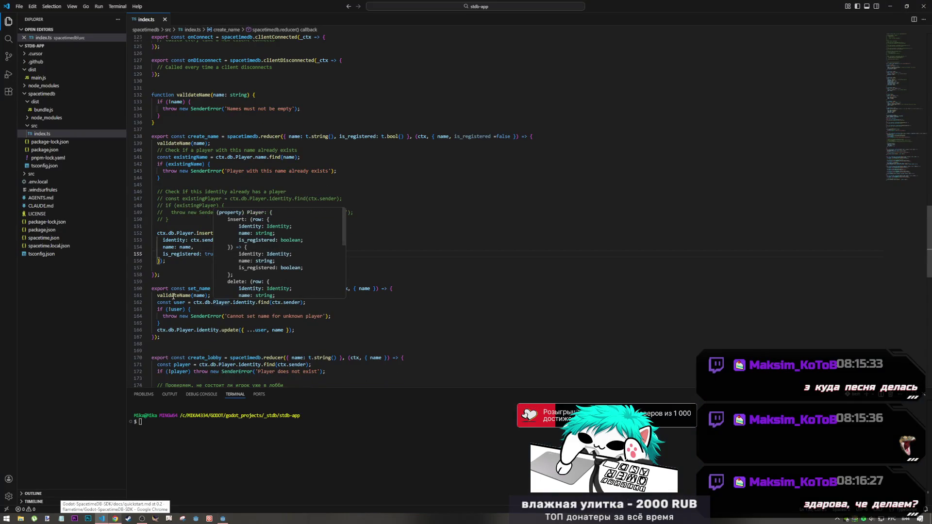
scroll(228, 291, up, 2)
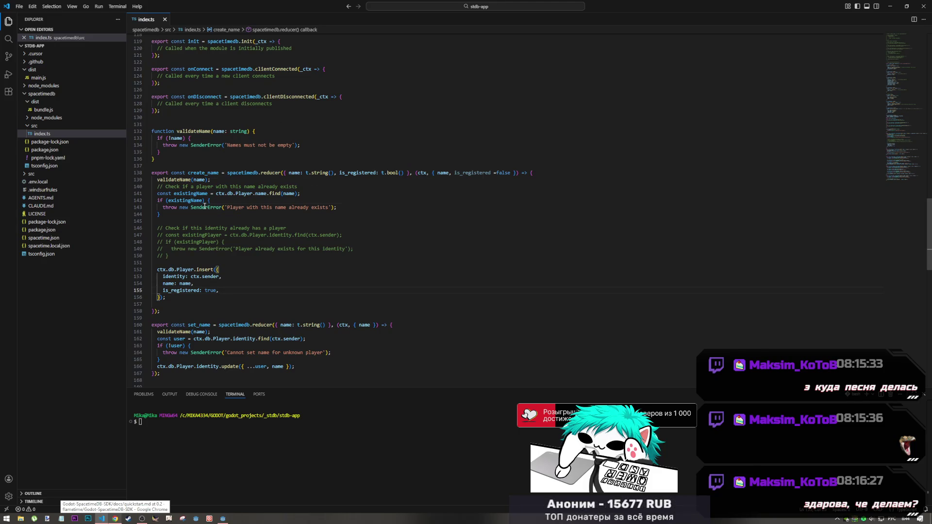
mouse_move(203, 235)
mouse_down()
mouse_move(219, 249)
mouse_move(170, 256)
mouse_up()
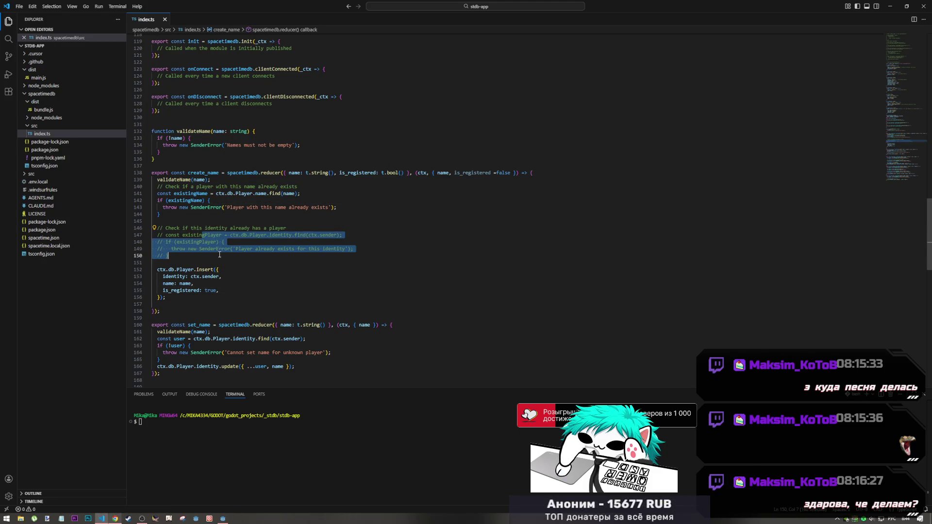
click(224, 519)
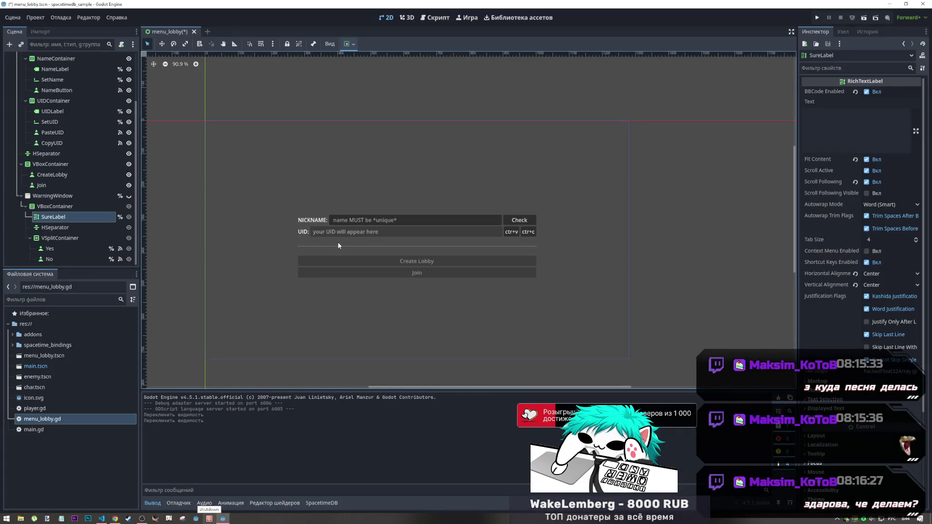
Select the NameButton Check node in the lobby canvas and open its menu_lobby.gd script
click(516, 221)
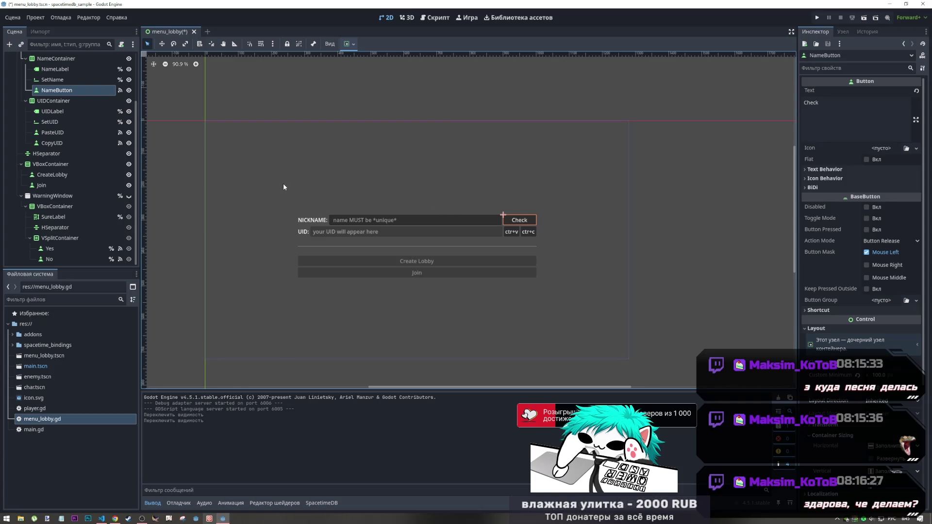
scroll(80, 150, up, 3)
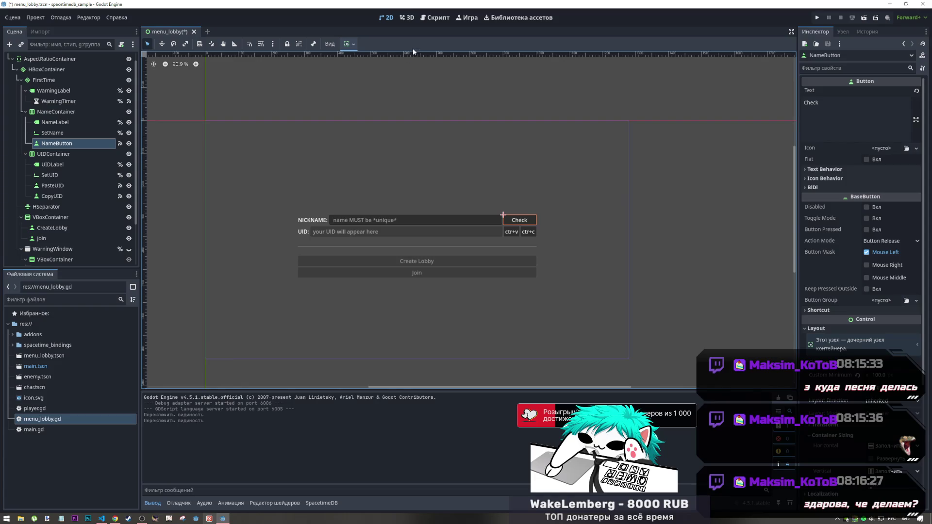
click(431, 22)
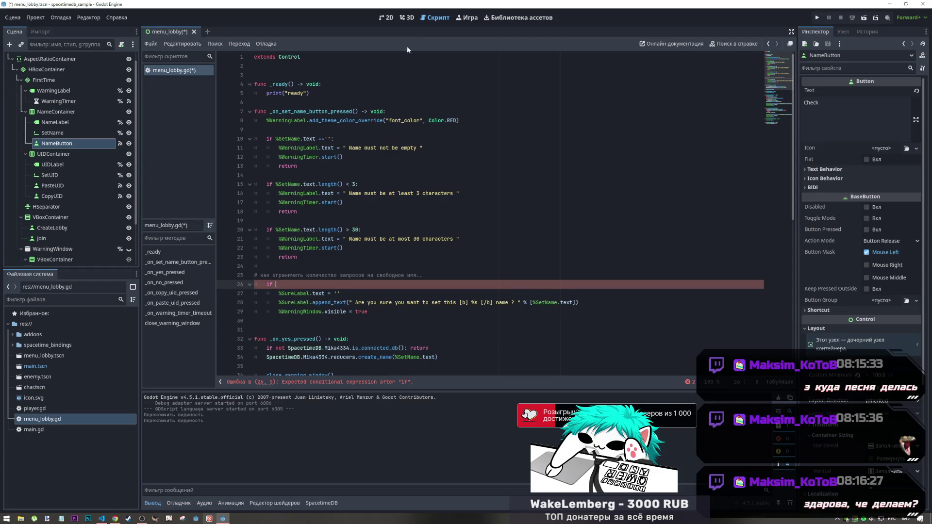
Unindent the three confirmation lines (27–29) under the unfinished if
scroll(356, 260, down, 5)
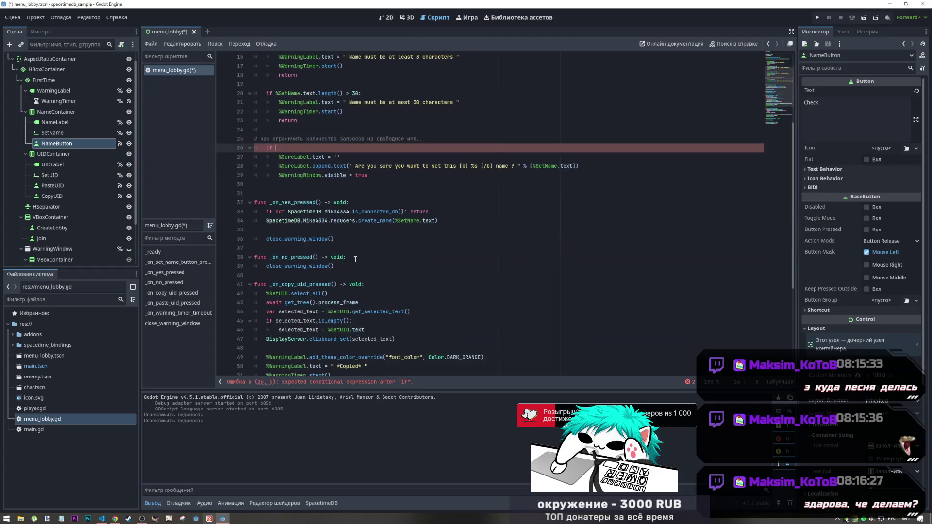
drag(351, 221, 395, 221)
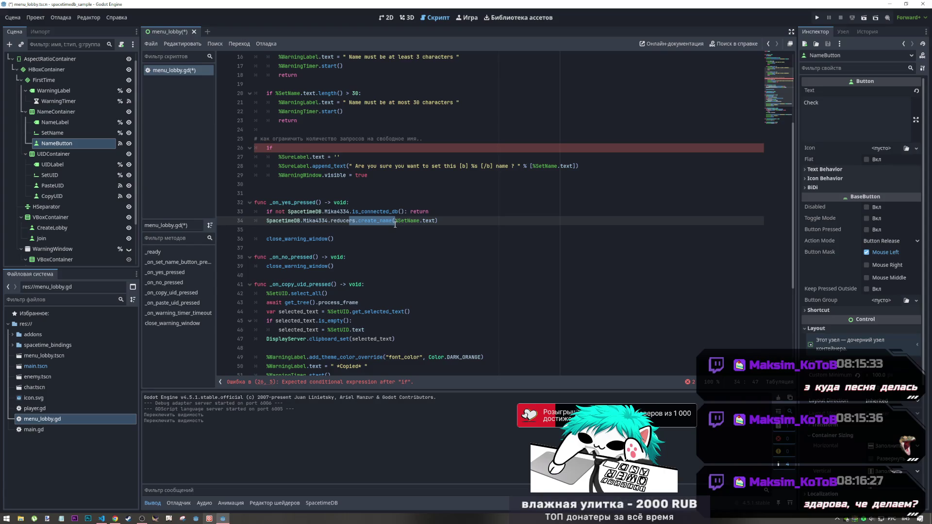
click(276, 148)
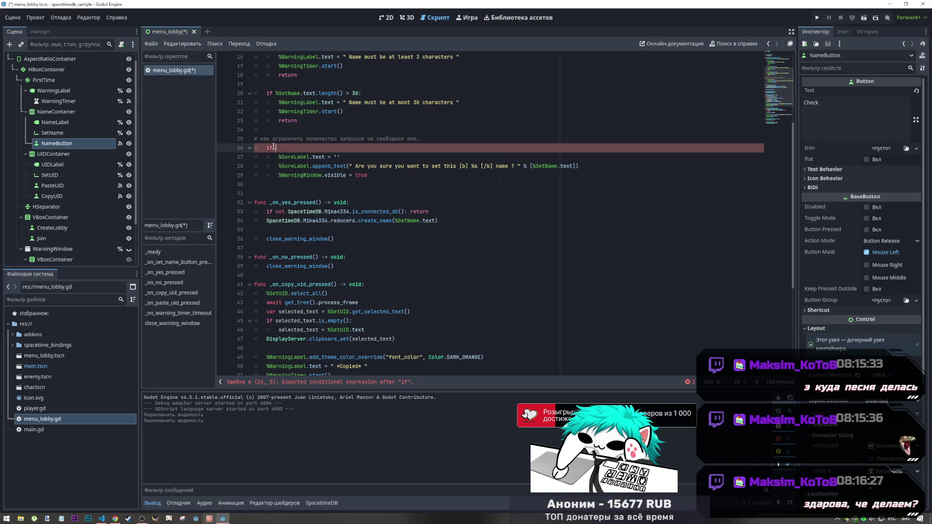
drag(292, 175, 287, 156)
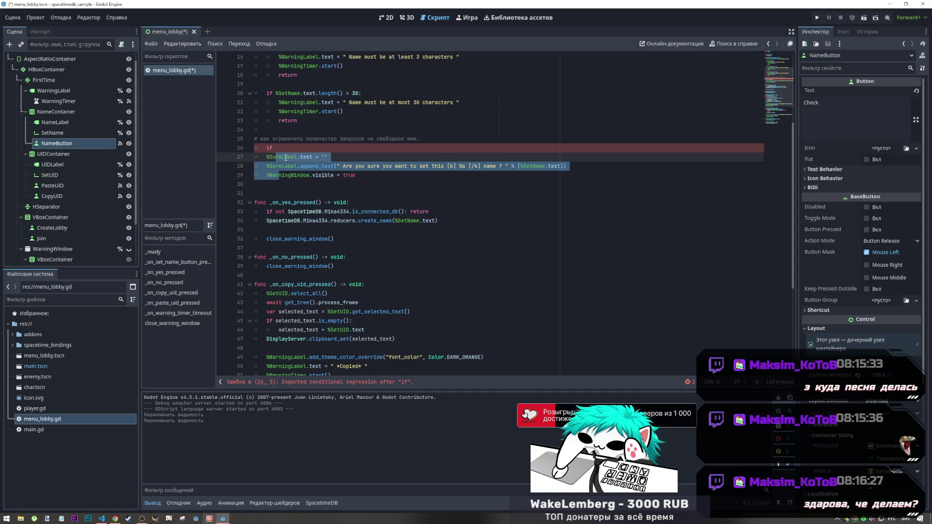
key(shift+Tab)
Delete the dangling 'if' line, save menu_lobby.gd and launch the game
click(239, 149)
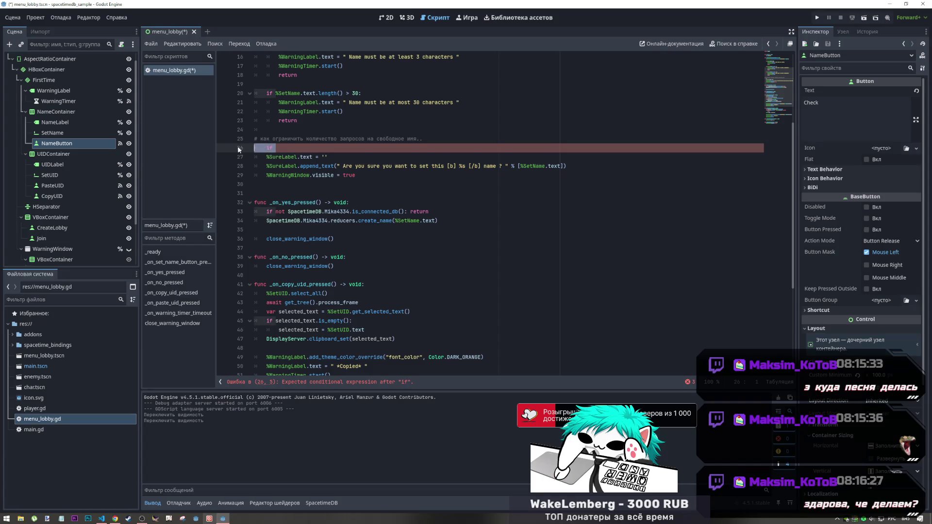
key(BackSpace)
key(BackSpace)
key(ctrl+s)
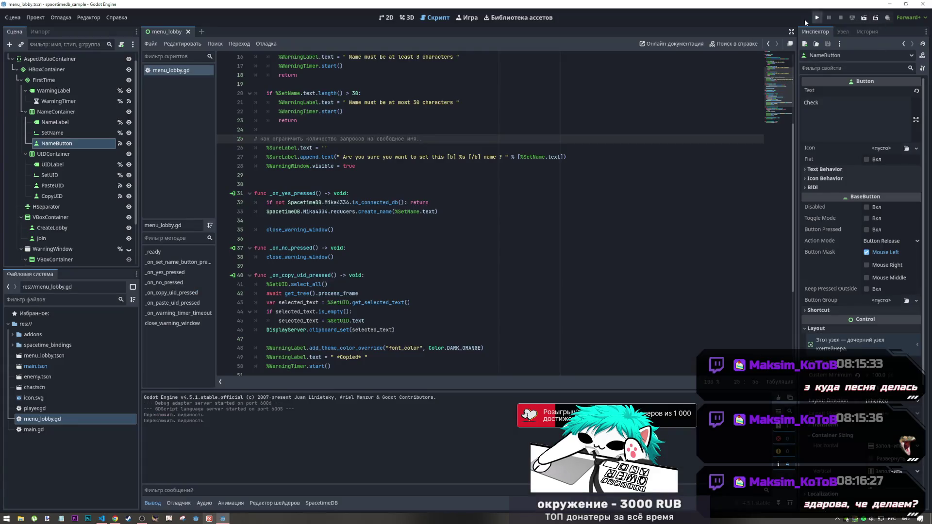
click(820, 18)
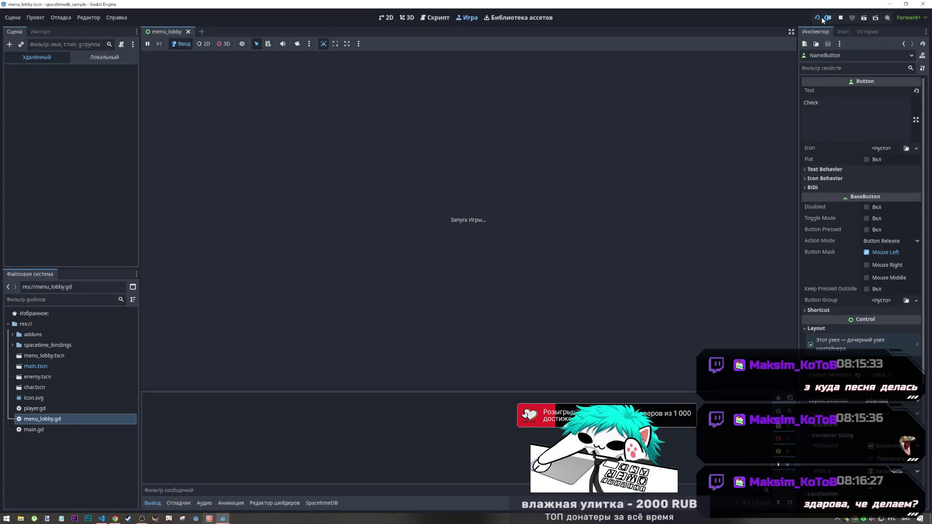
Reload the SpacetimeDB dashboard, restart the paused mika4334 database, and return to Godot
click(117, 518)
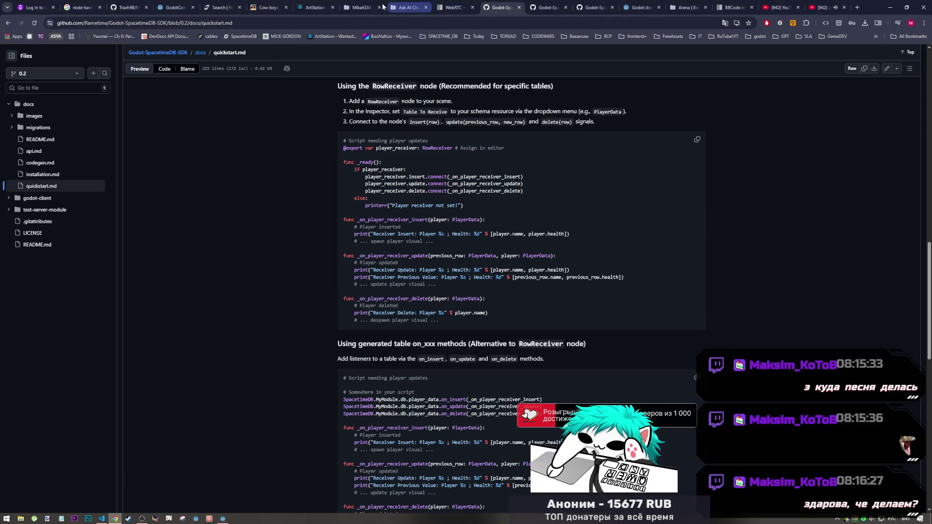
click(364, 7)
click(34, 23)
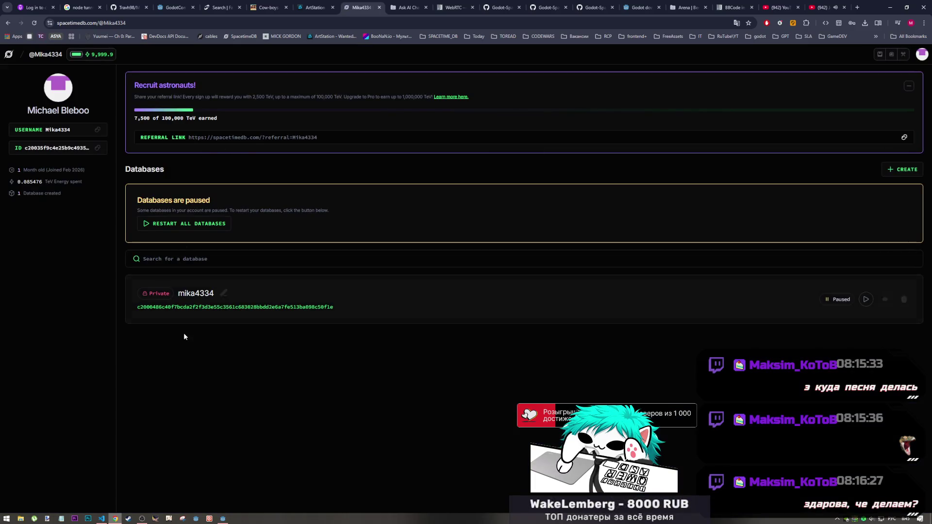
click(867, 300)
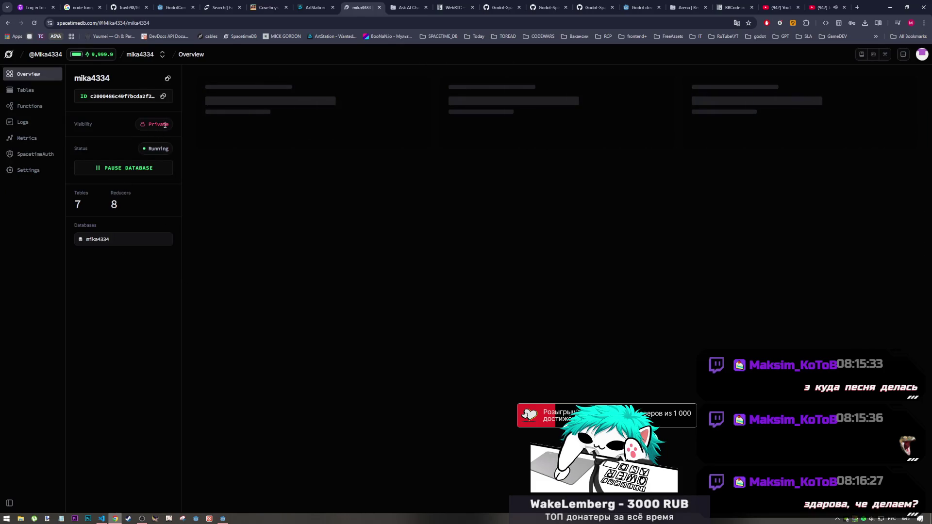
key(alt+Tab)
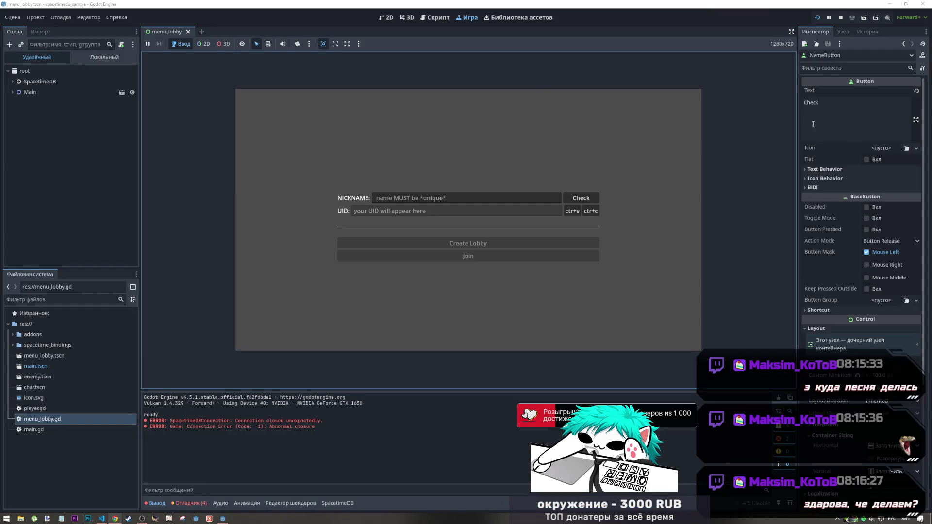
Restart the game, enter the nickname mika, check it and confirm with Yes
click(818, 18)
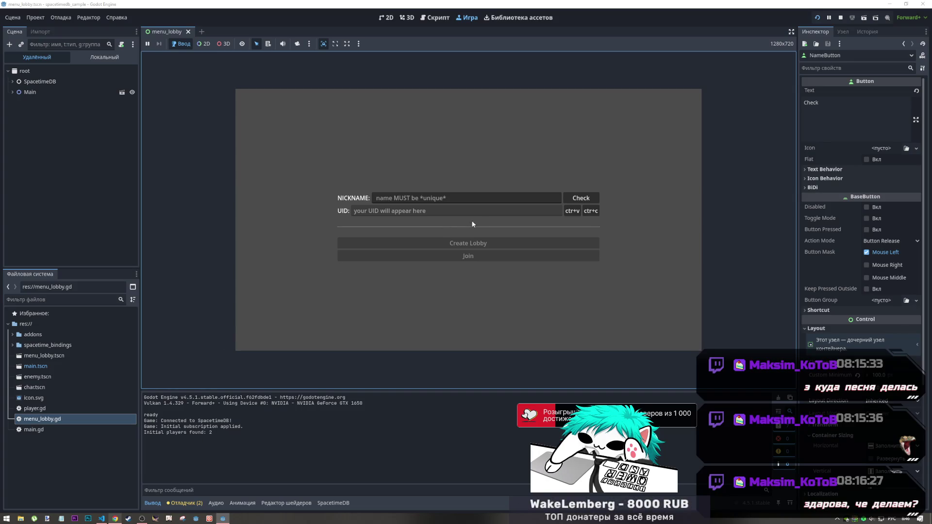
click(484, 199)
text(ышлф)
key(BackSpace)
key(BackSpace)
key(alt+shift)
text(mika)
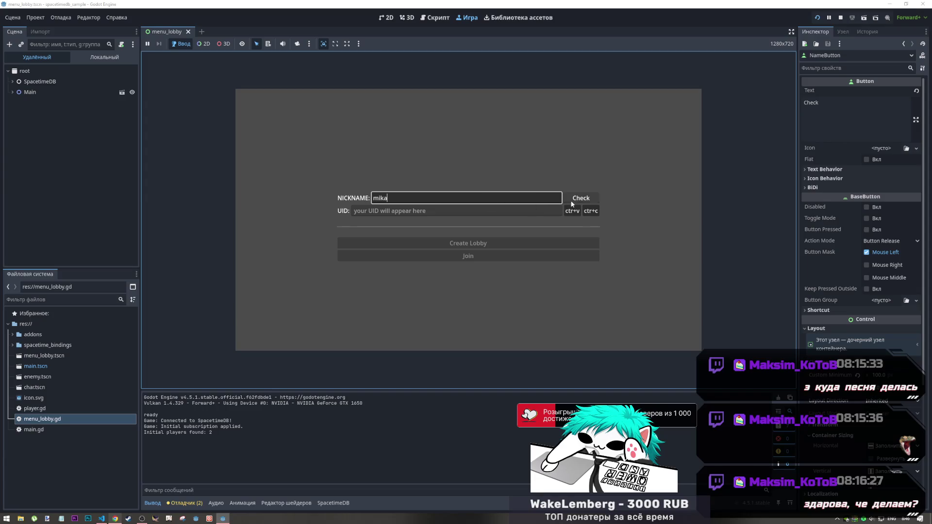
click(577, 199)
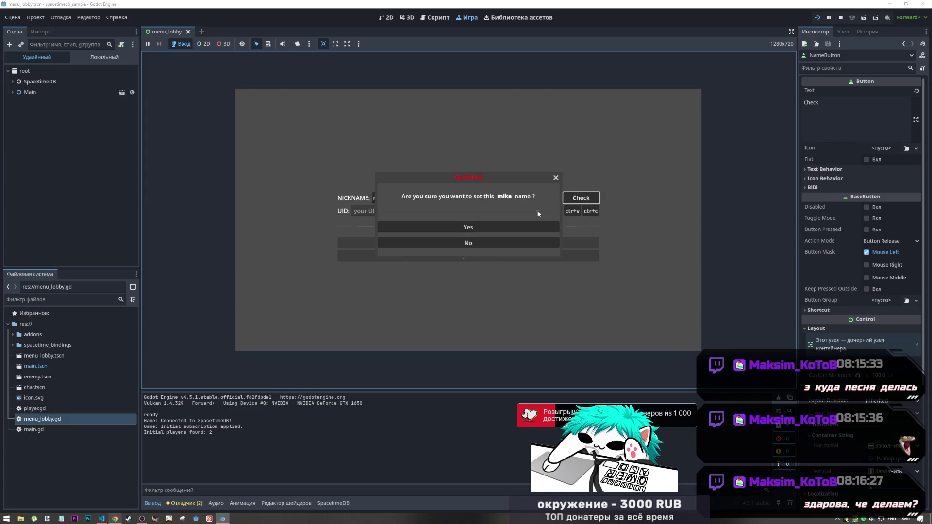
click(507, 223)
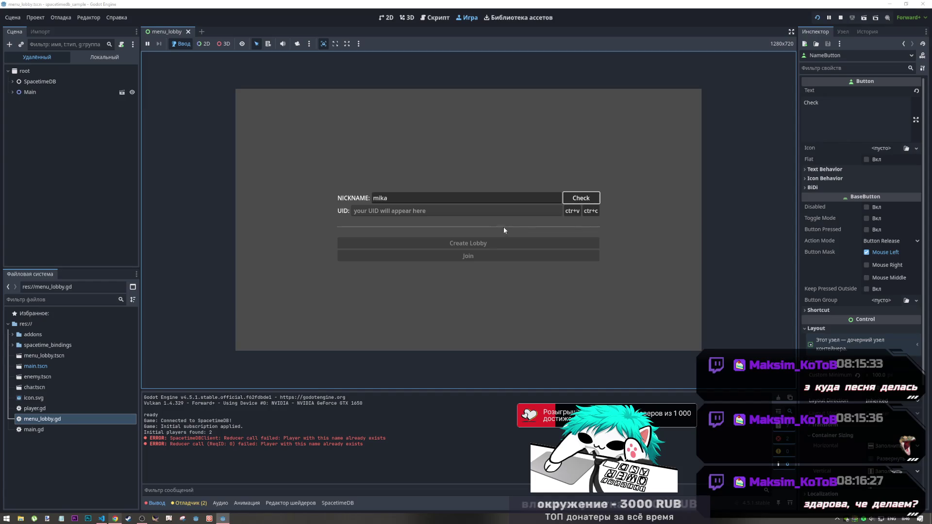
Inspect the reducer failure message from SpacetimeDBClient in Output, then stop the game
click(205, 438)
drag(225, 440, 382, 440)
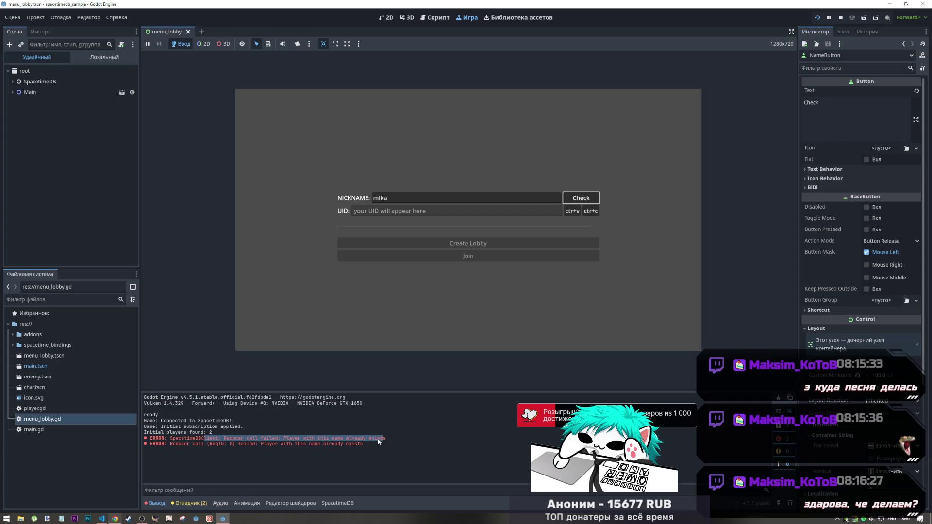
click(219, 439)
drag(219, 438, 173, 438)
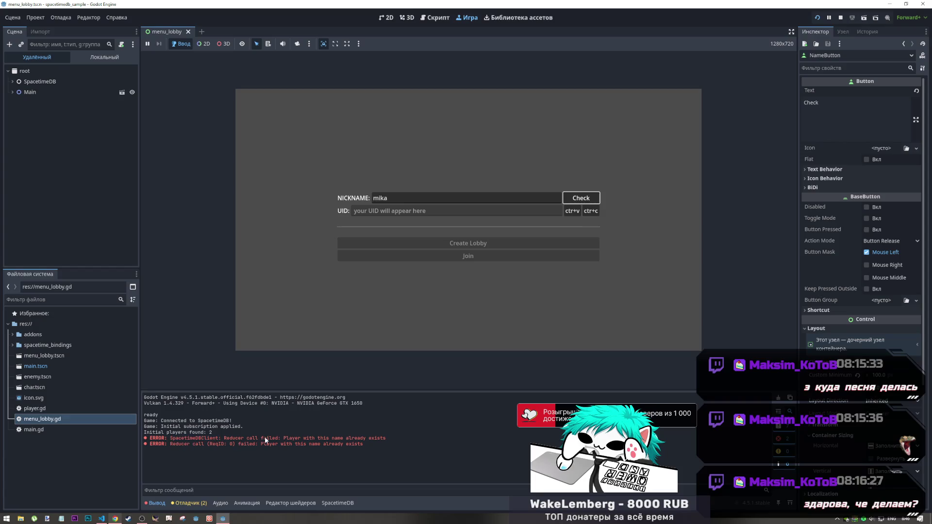
click(840, 18)
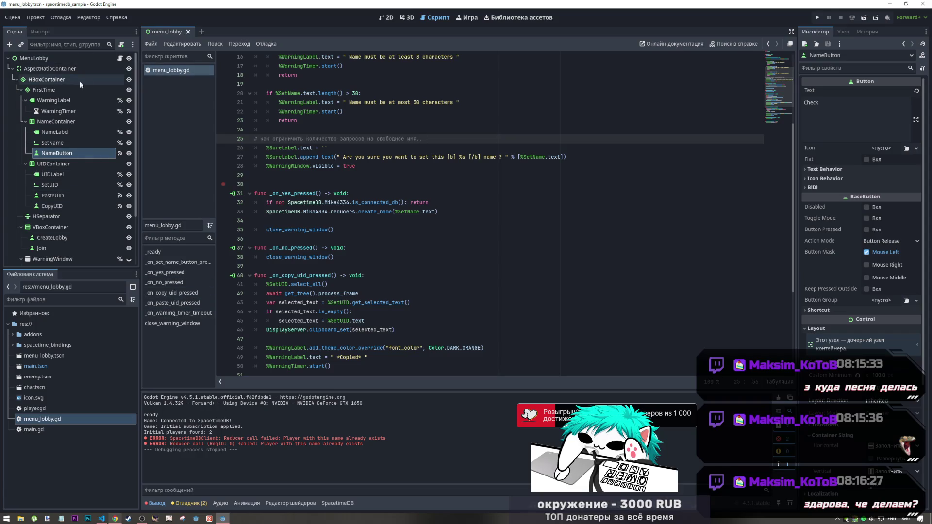
Open main.gd and examine the FAILED status check and failure_message print on lines 69–70
double_click(41, 430)
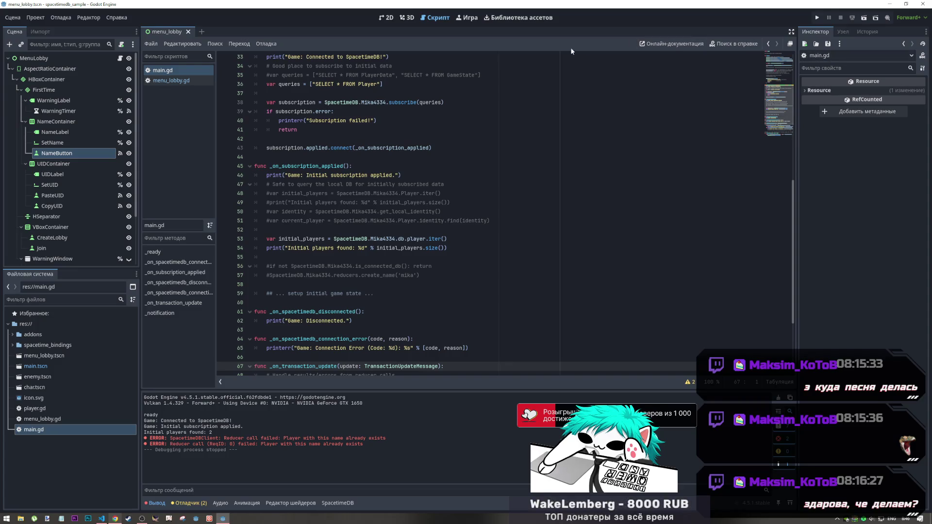
scroll(357, 257, down, 4)
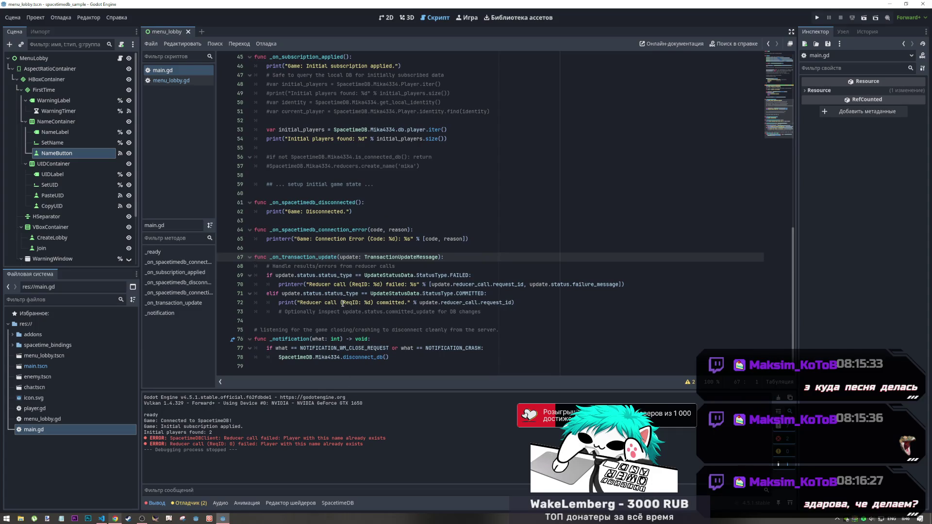
click(316, 285)
mouse_move(280, 286)
mouse_down()
mouse_move(349, 287)
mouse_move(350, 294)
mouse_move(348, 286)
mouse_up()
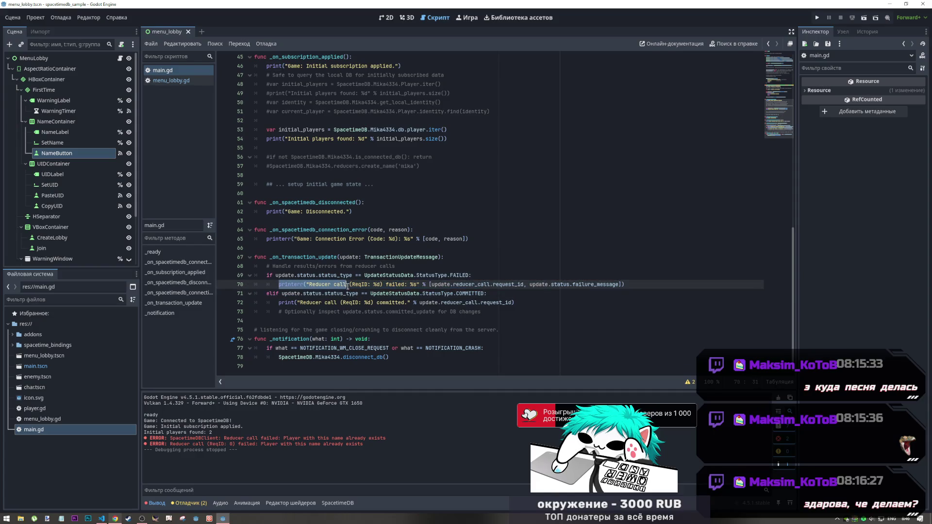
click(347, 286)
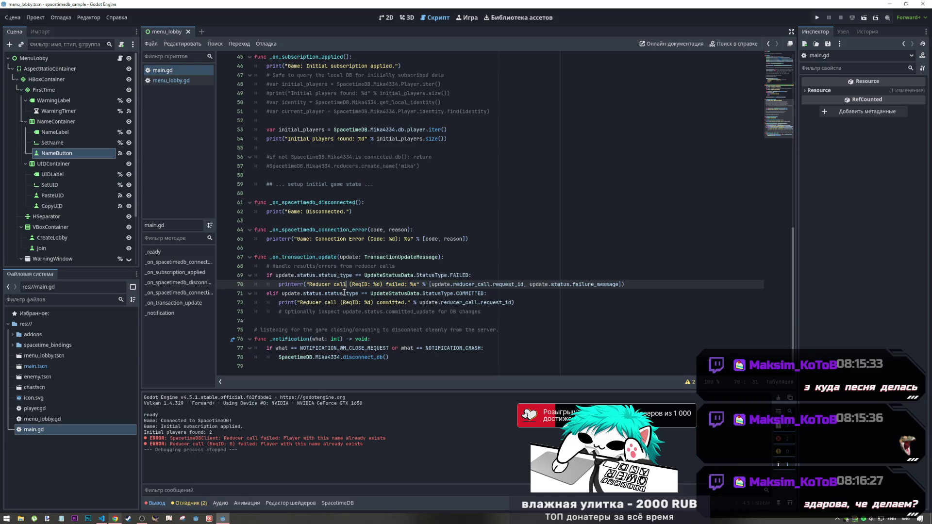
right_click(345, 293)
click(329, 284)
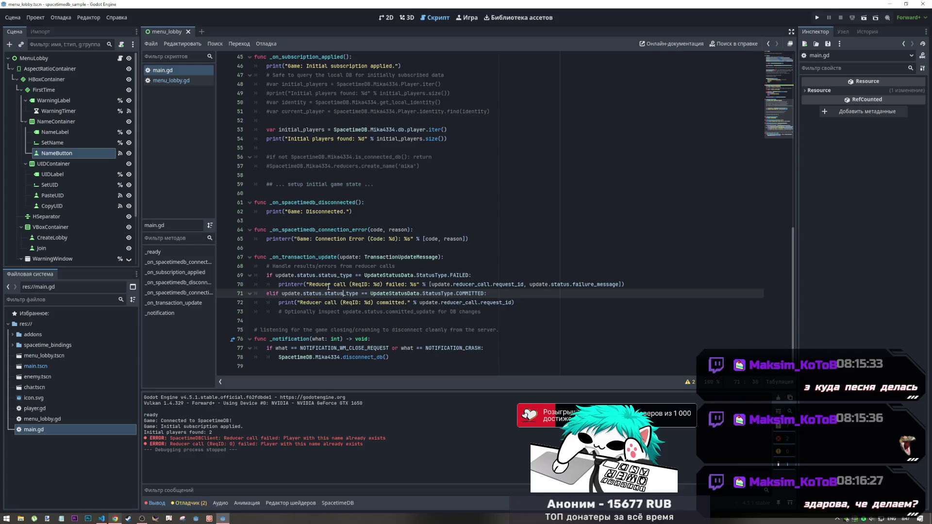
click(340, 275)
drag(386, 275, 470, 275)
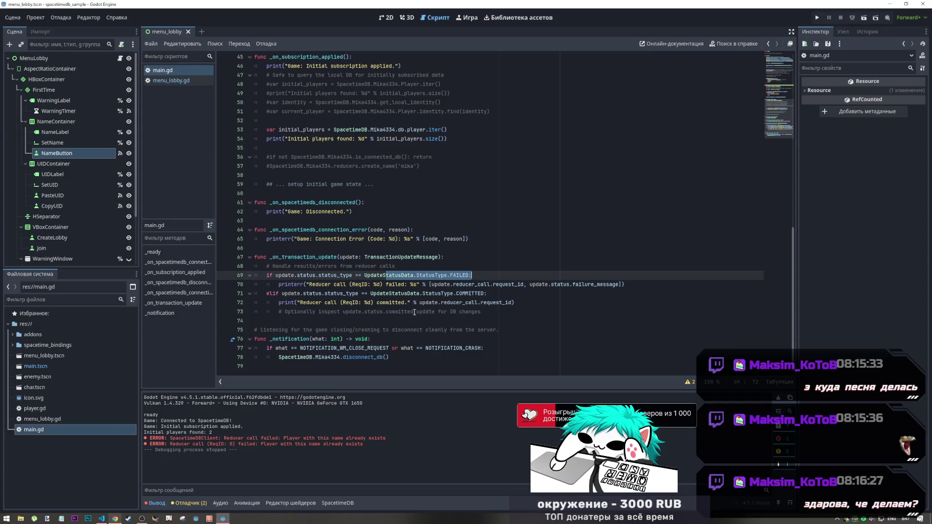
click(617, 292)
drag(619, 284, 522, 286)
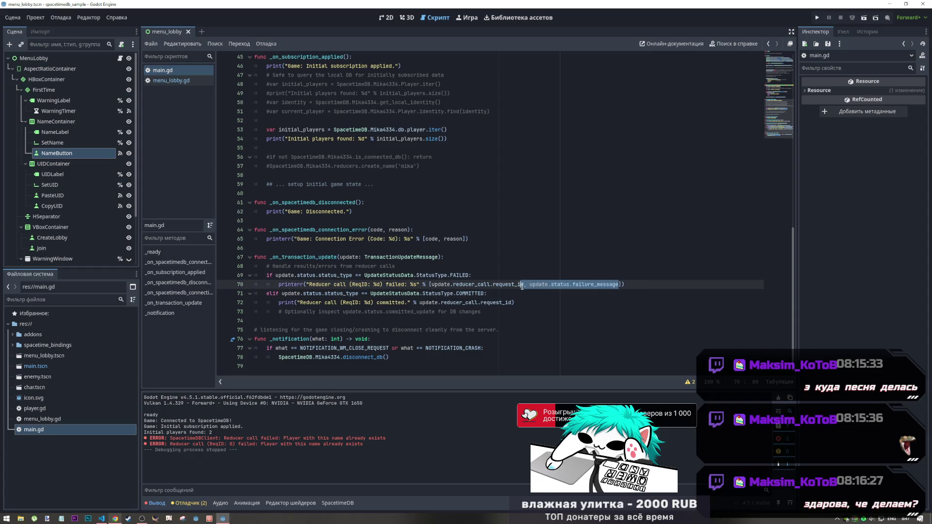
drag(523, 287, 529, 286)
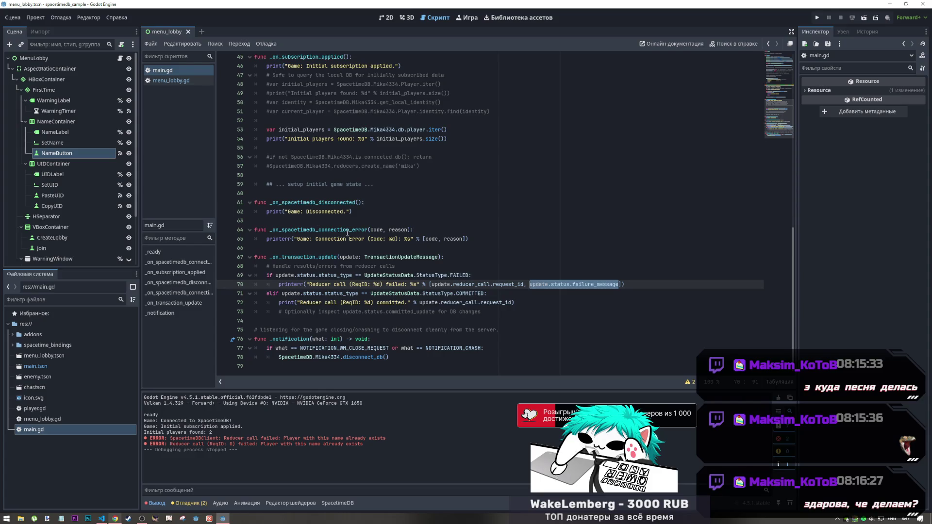
click(325, 259)
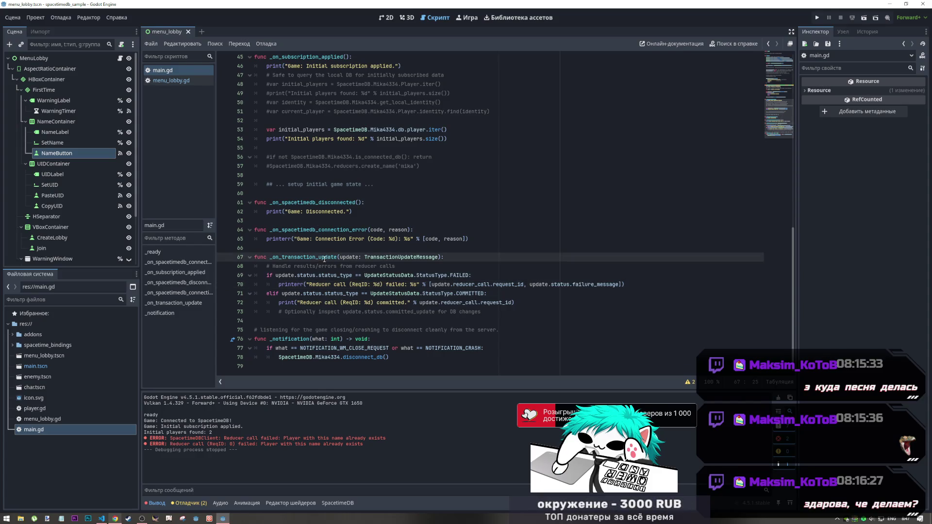
Inspect the transaction_update_received signal connection on line 10 of main.gd
scroll(324, 258, up, 15)
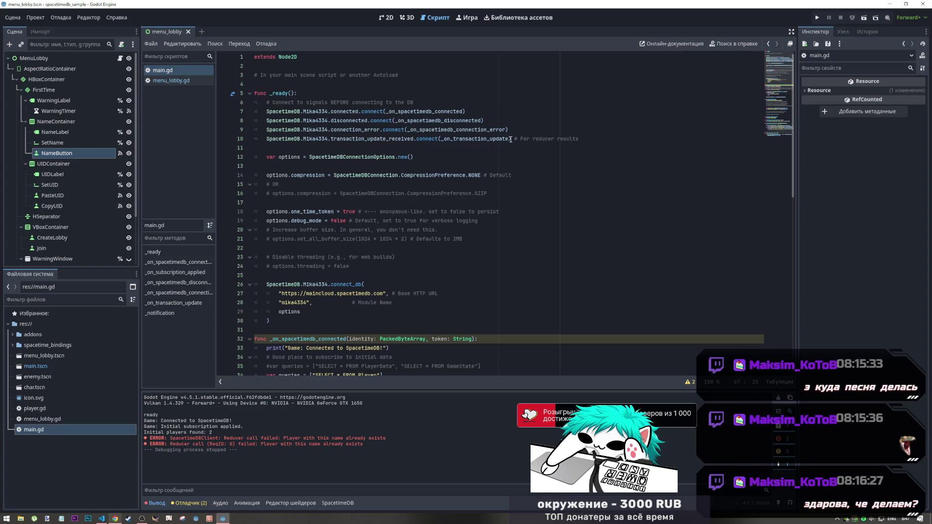
drag(513, 138, 307, 138)
click(340, 157)
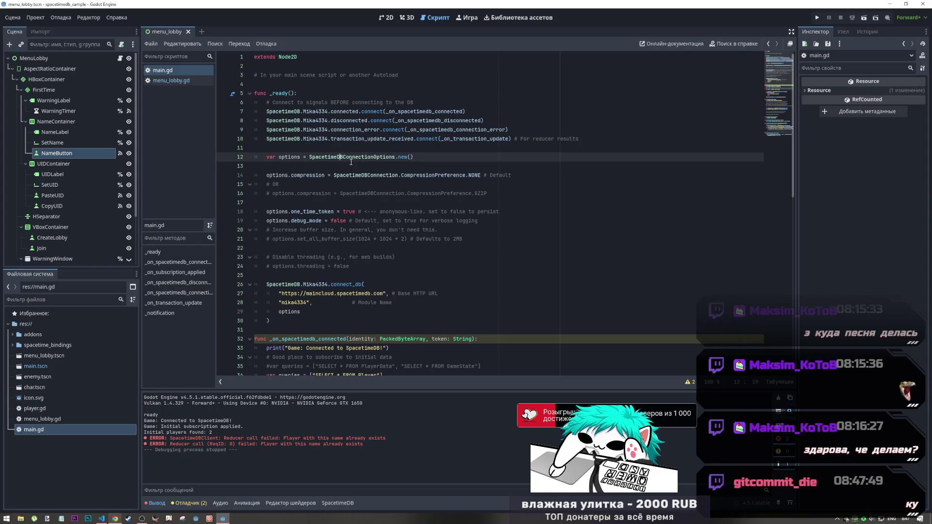
scroll(476, 166, down, 9)
scroll(474, 170, down, 6)
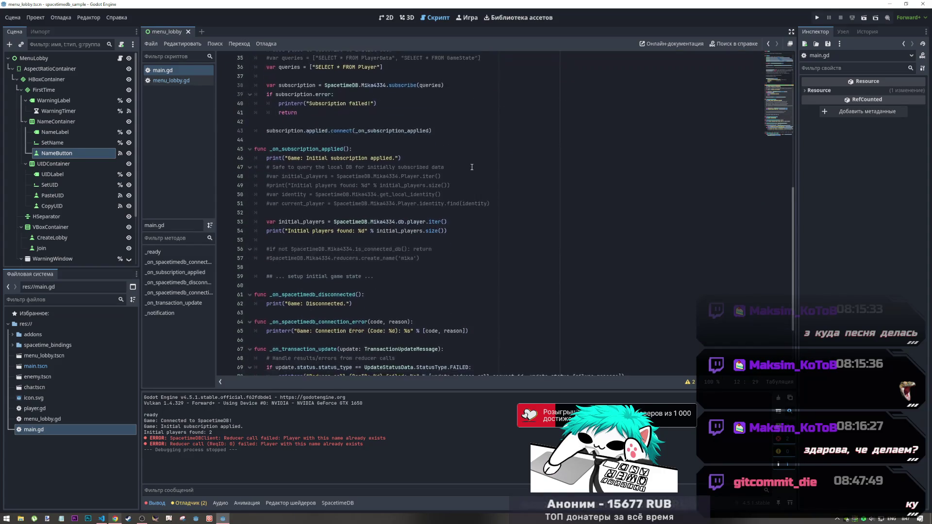
scroll(467, 216, up, 15)
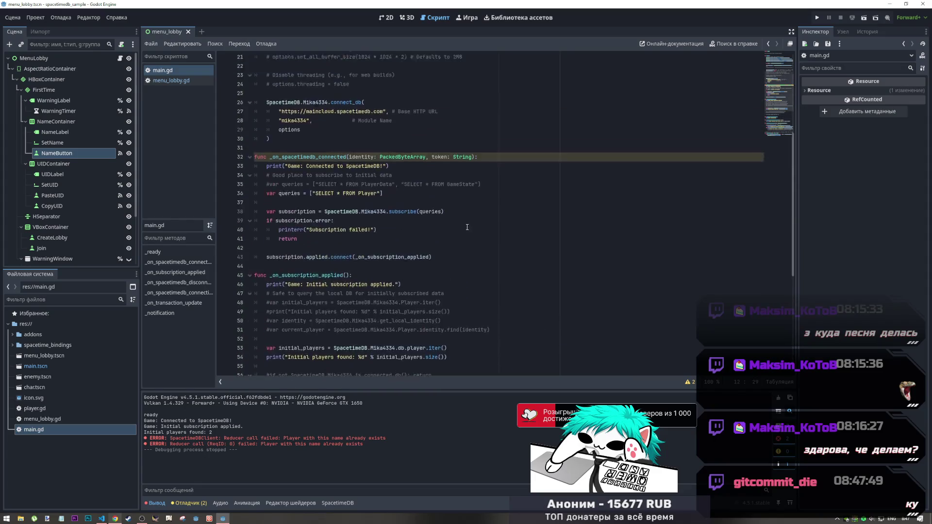
scroll(465, 226, down, 15)
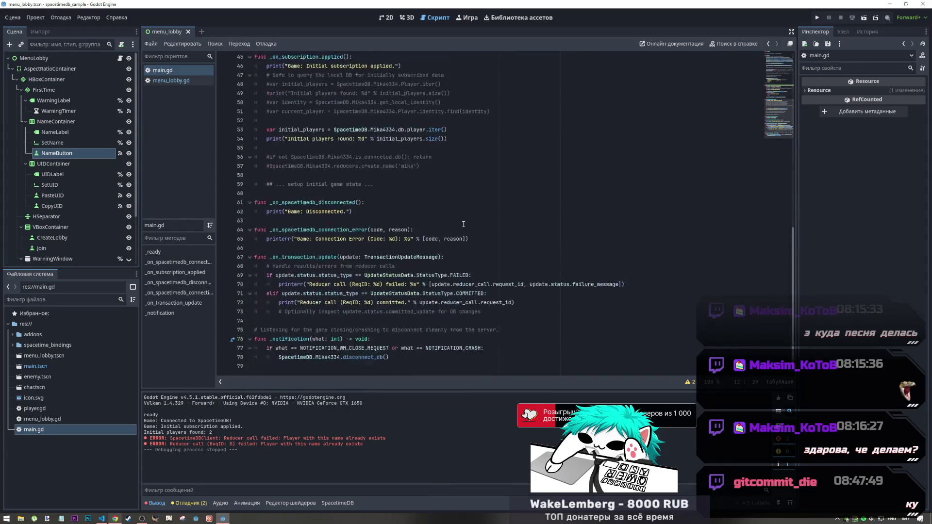
right_click(360, 286)
key(Escape)
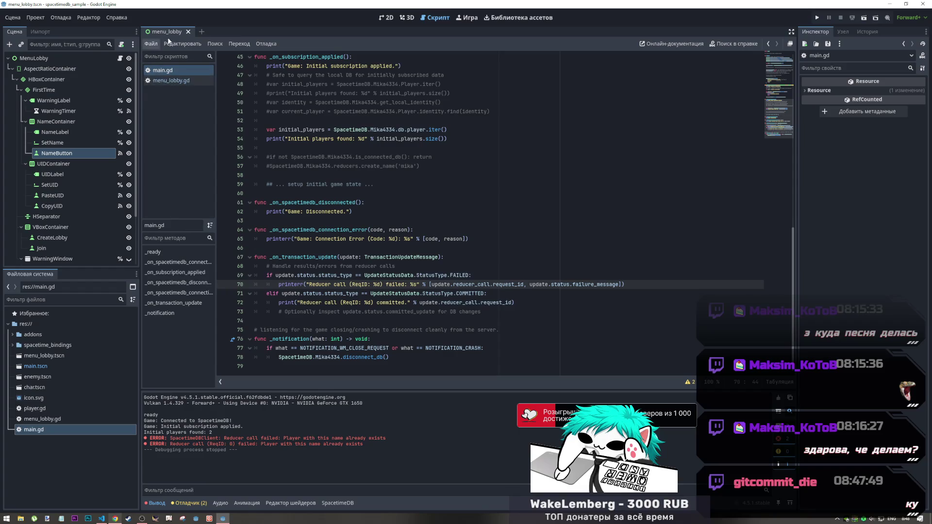
Open the main.tscn scene in a new tab from the FileSystem dock
click(386, 17)
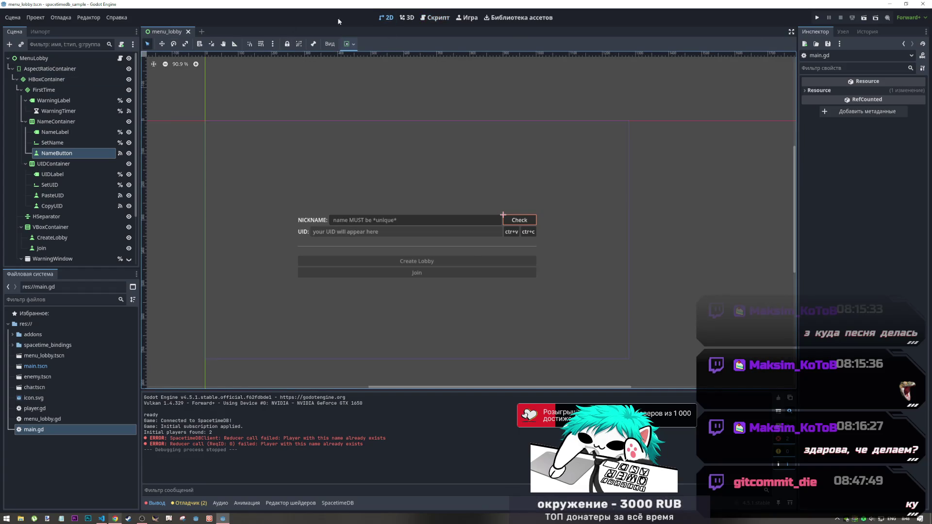
click(412, 19)
key(ctrl+F3)
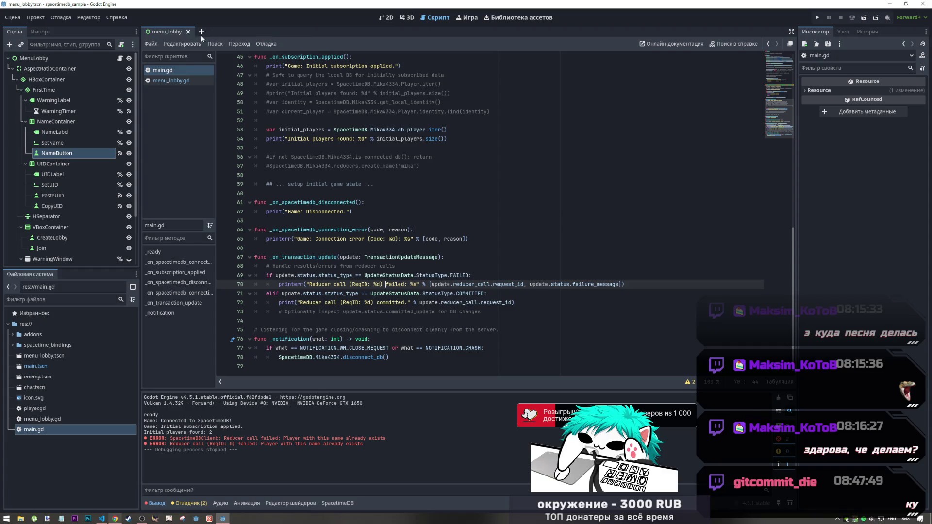
double_click(36, 365)
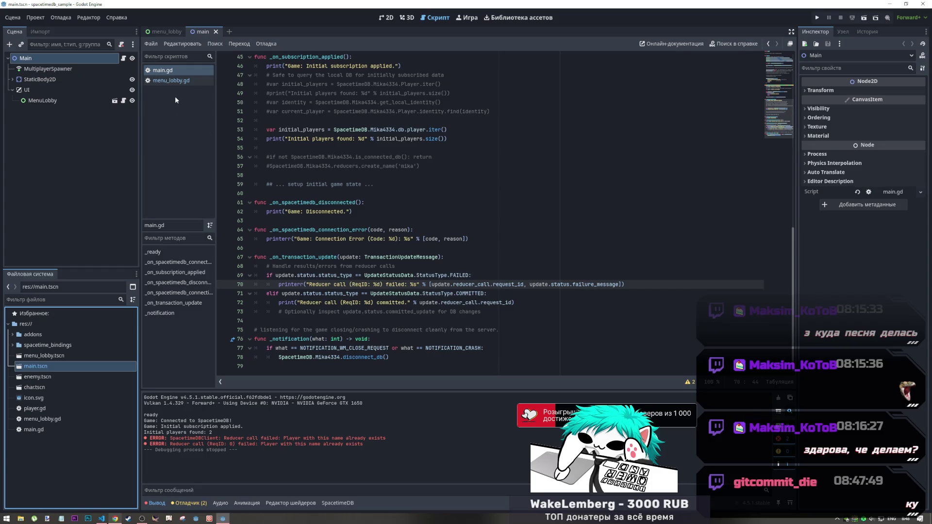
Open transaction_update.gd from the TransactionUpdateMessage type in main.gd, then switch to the browser
click(168, 80)
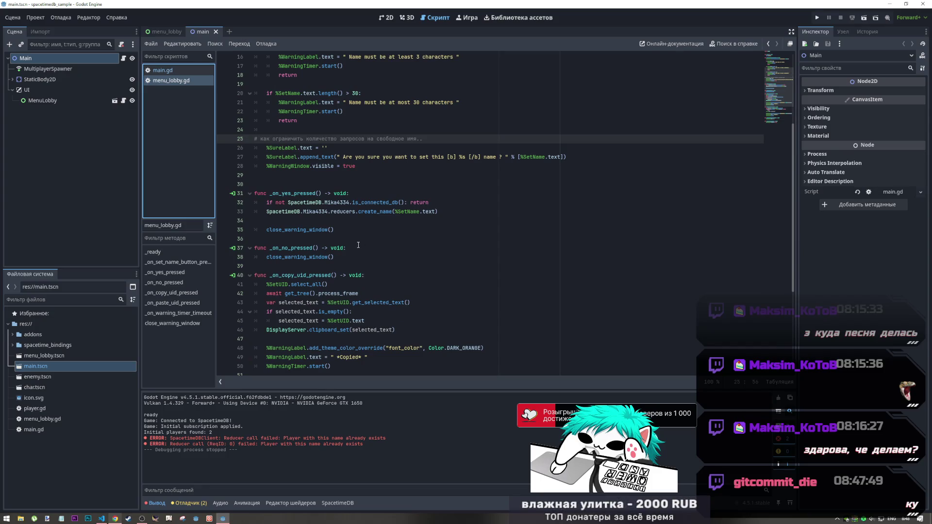
scroll(358, 245, down, 6)
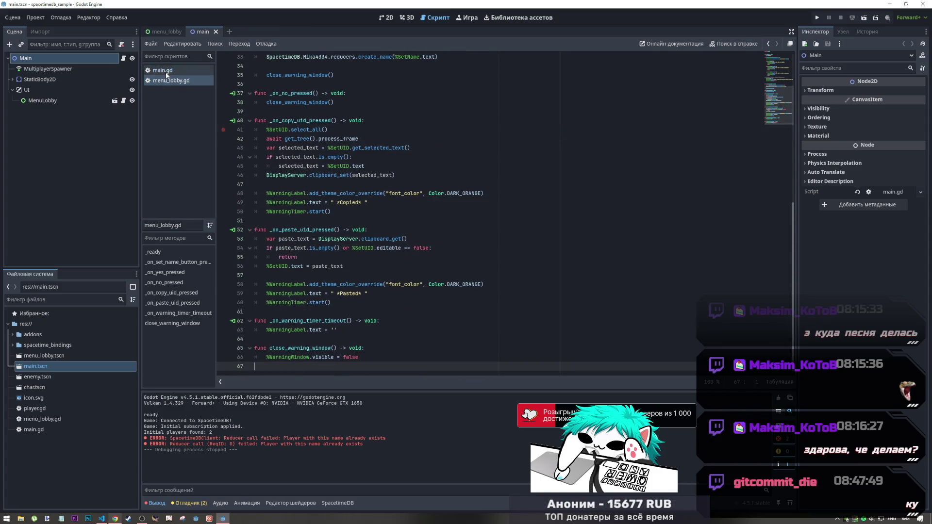
click(199, 70)
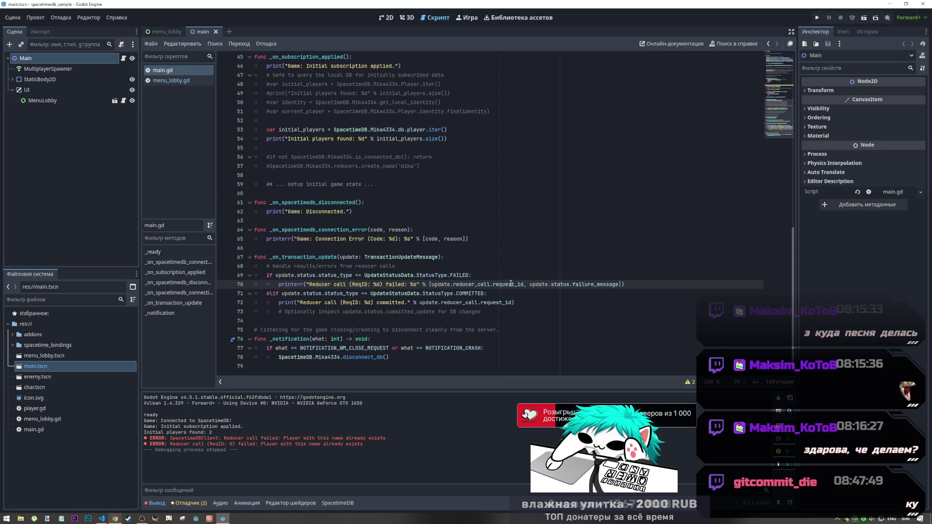
click(439, 257)
drag(439, 257, 365, 257)
click(399, 258)
click(402, 258)
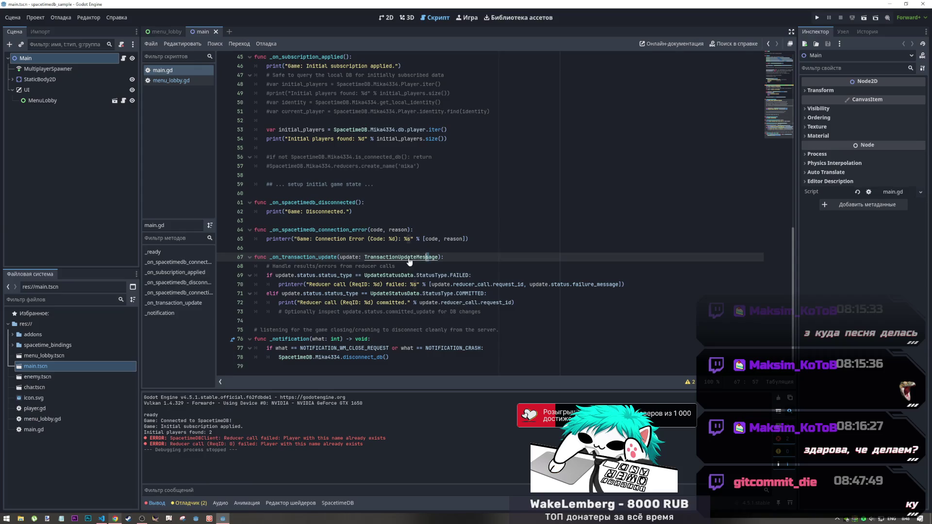
ctrl+click(401, 257)
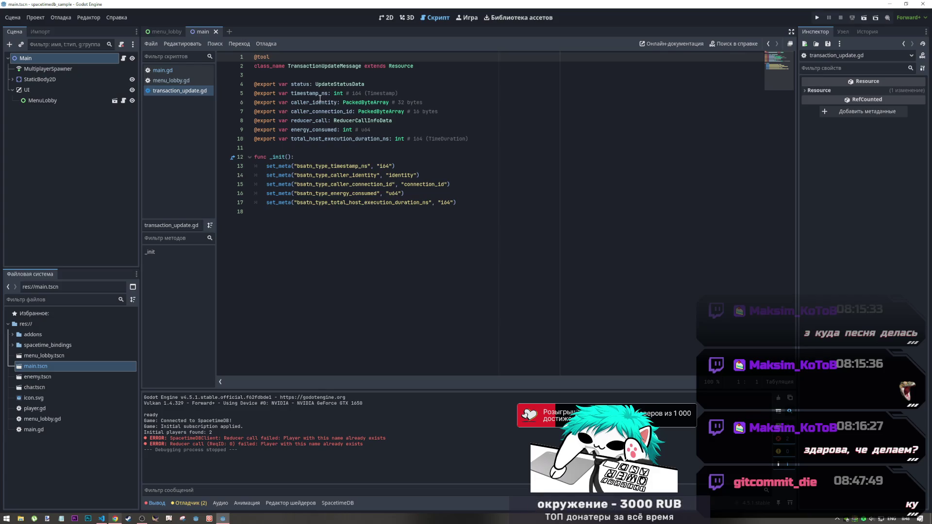
click(103, 520)
click(115, 519)
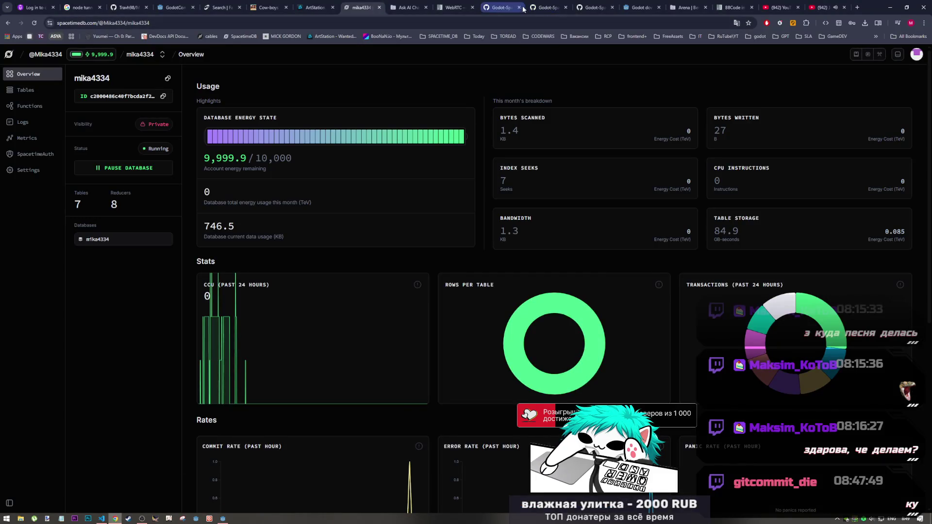
Open the Godot-SpacetimeDB-SDK quickstart.md and scroll down to the Call Reducers section
click(524, 9)
scroll(382, 271, down, 1)
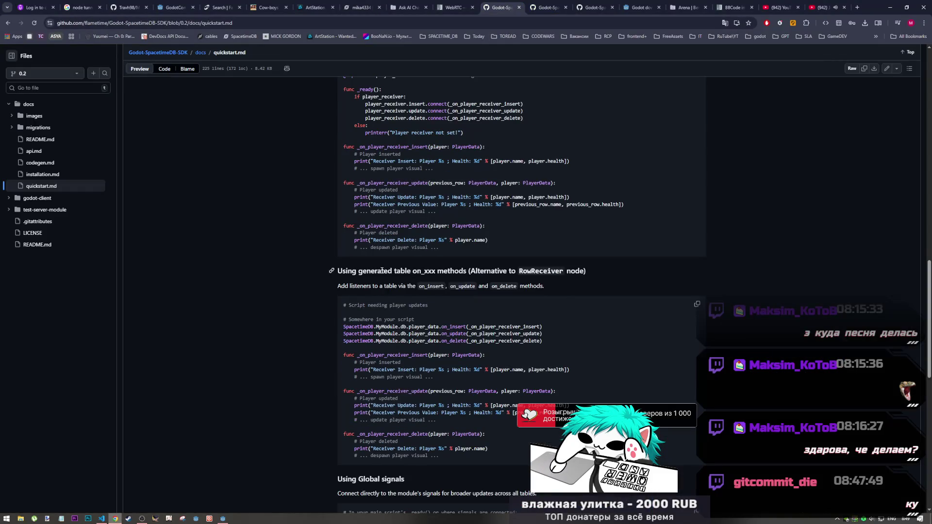
scroll(382, 270, up, 2)
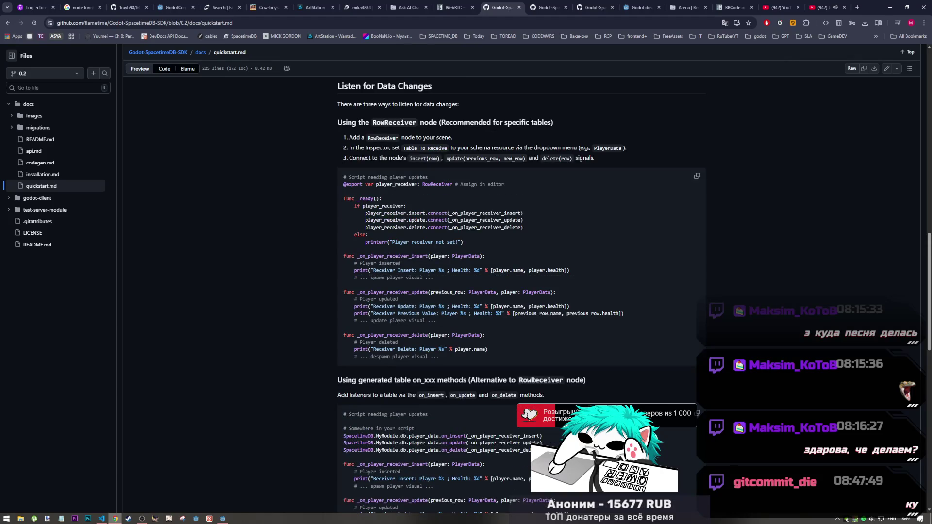
scroll(399, 232, down, 2)
scroll(399, 232, down, 1)
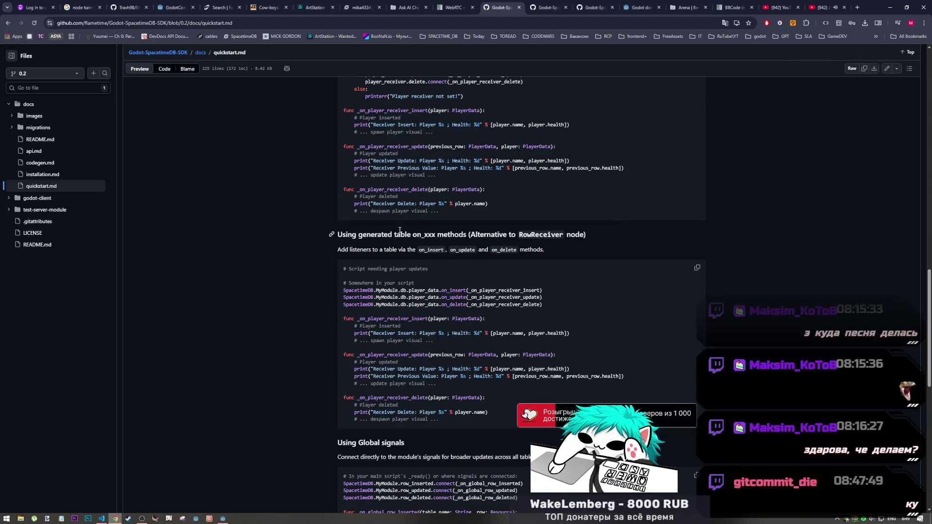
scroll(398, 233, down, 6)
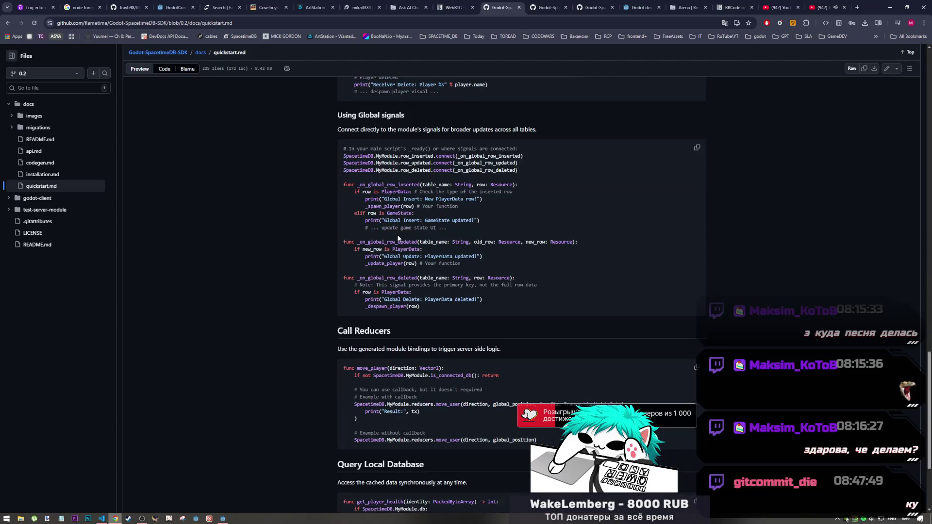
scroll(397, 236, down, 3)
scroll(396, 238, up, 5)
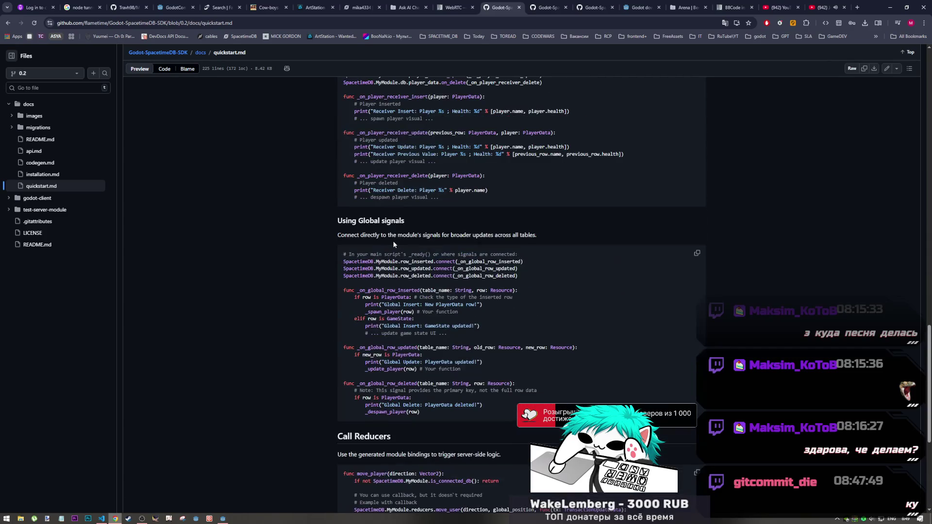
scroll(426, 333, up, 3)
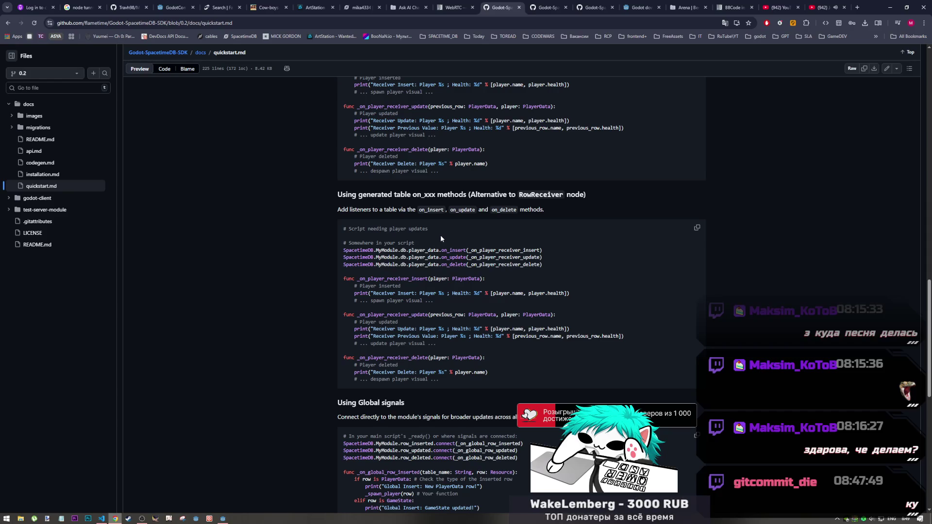
scroll(448, 239, down, 2)
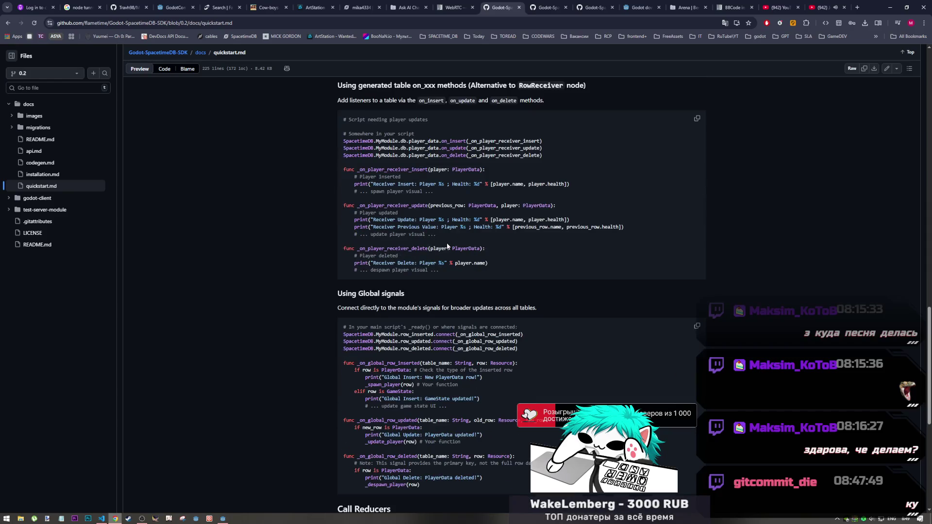
scroll(446, 241, down, 4)
scroll(447, 241, down, 1)
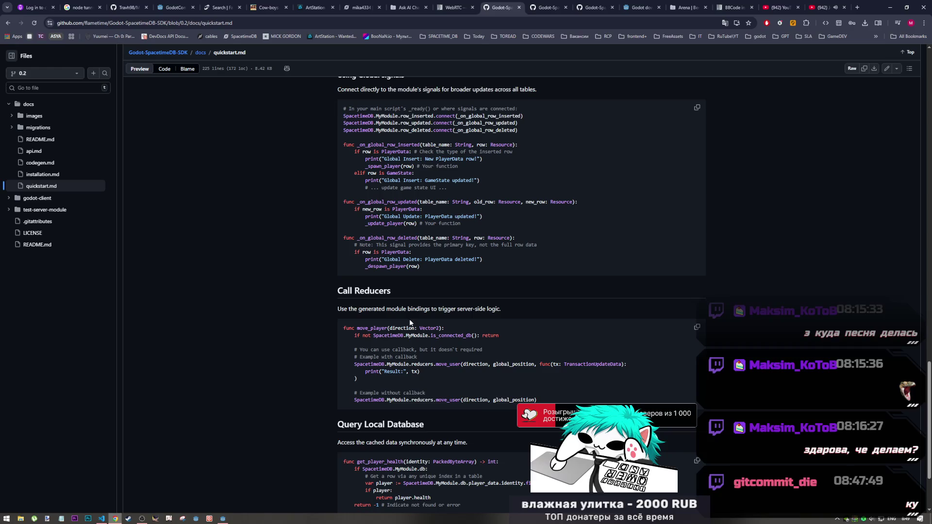
scroll(412, 323, down, 3)
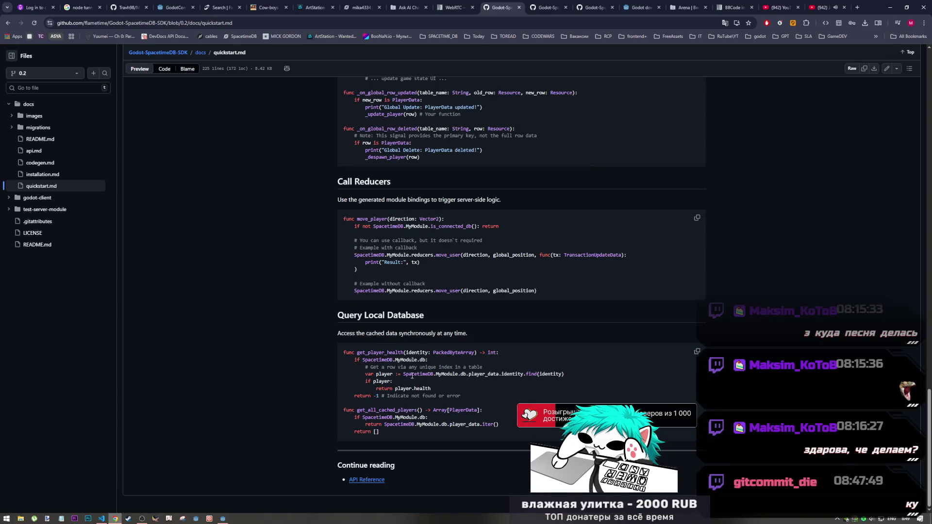
scroll(413, 374, up, 10)
scroll(409, 369, down, 7)
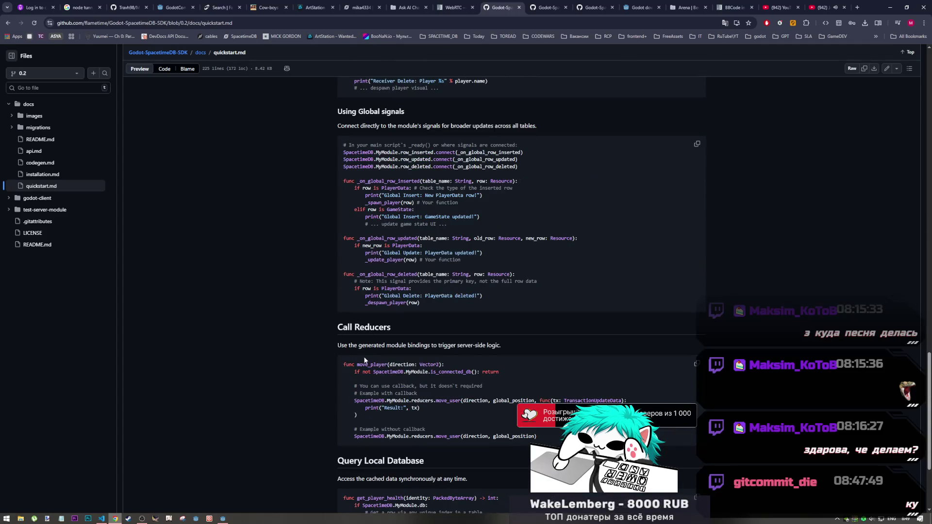
Select the func(tx: TransactionUpdateData) callback block from the move_user example to copy it
mouse_move(389, 372)
mouse_down()
mouse_move(476, 375)
mouse_move(478, 383)
mouse_up()
drag(360, 401, 456, 401)
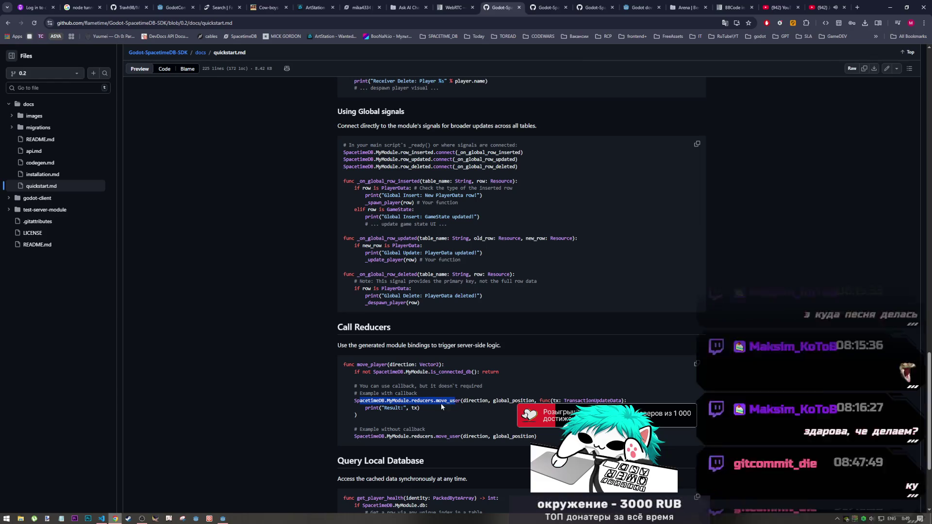
click(426, 408)
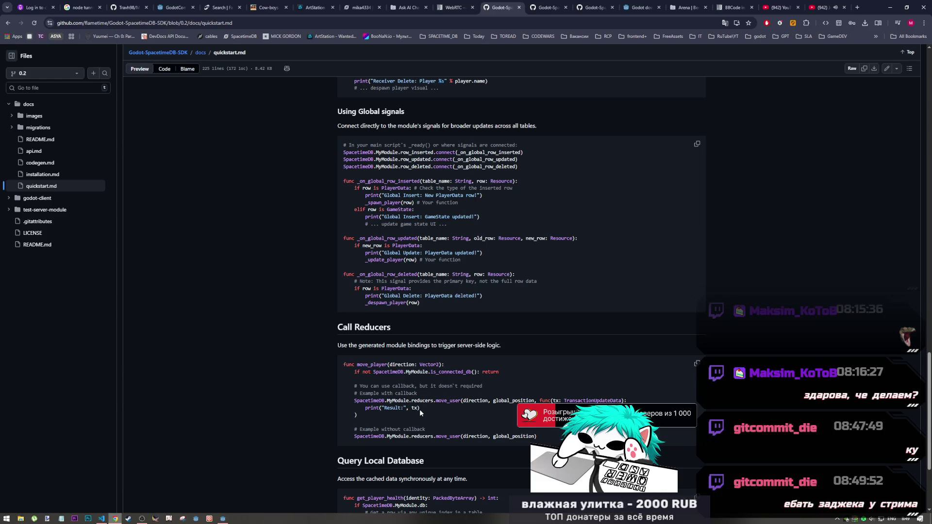
mouse_move(463, 401)
mouse_down()
mouse_move(636, 407)
mouse_move(420, 409)
mouse_up()
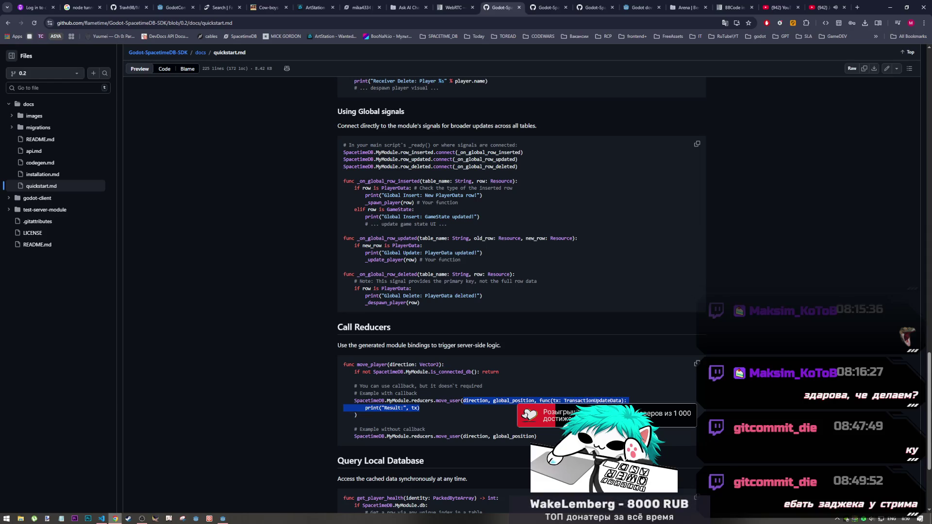
click(544, 407)
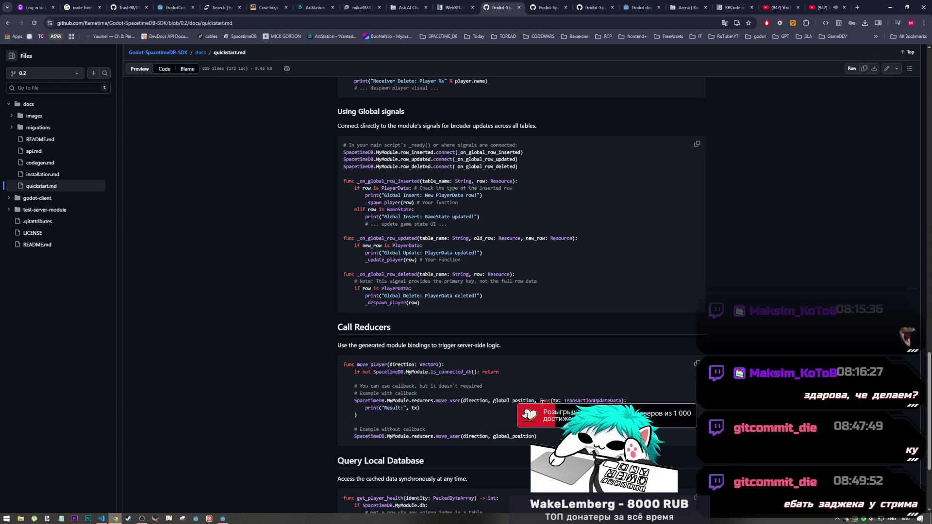
mouse_move(540, 400)
mouse_down()
mouse_move(409, 409)
mouse_move(430, 416)
mouse_up()
key(ctrl+c)
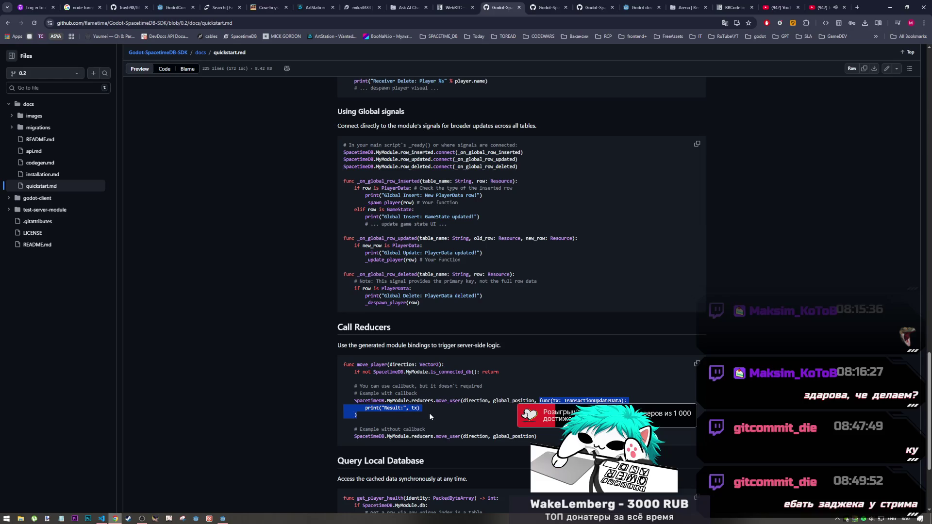
key(alt+Tab)
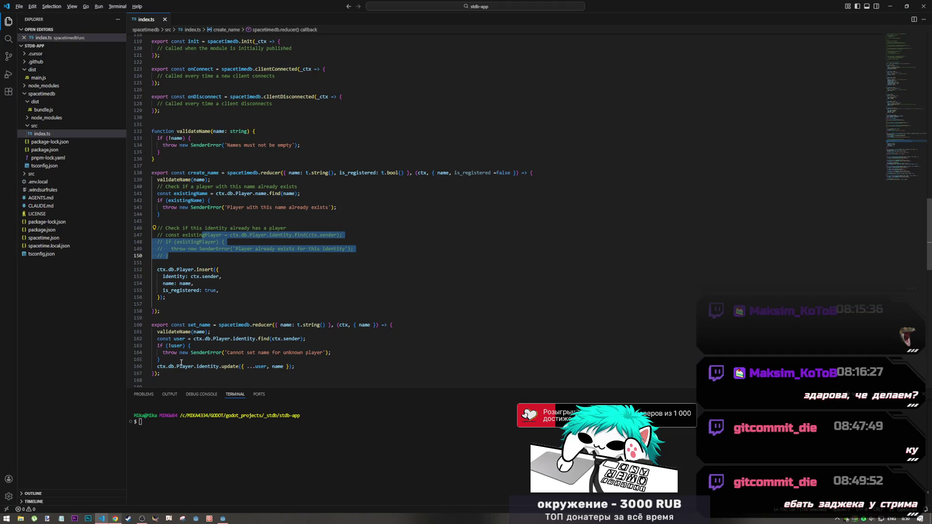
Paste the copied callback after the create_name call in menu_lobby.gd, separated by a comma
key(alt+Tab)
key(alt+Tab)
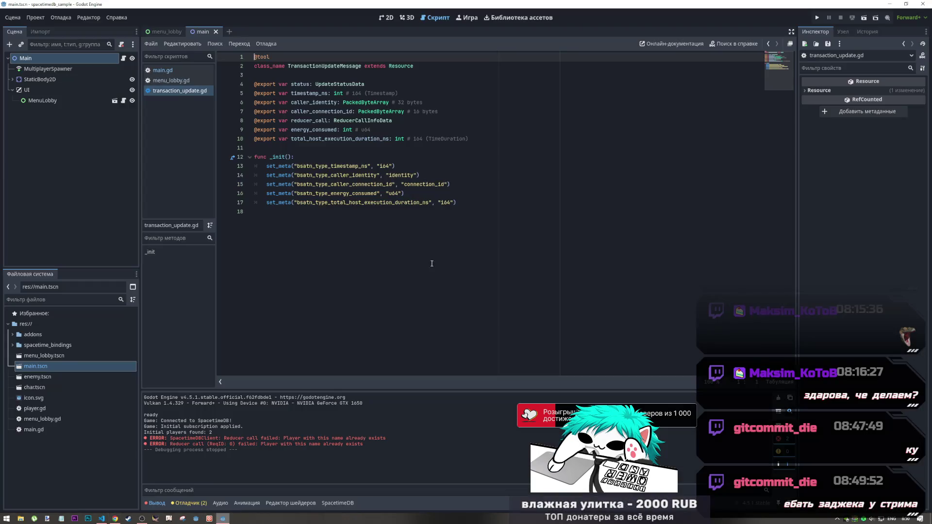
middle_click(175, 90)
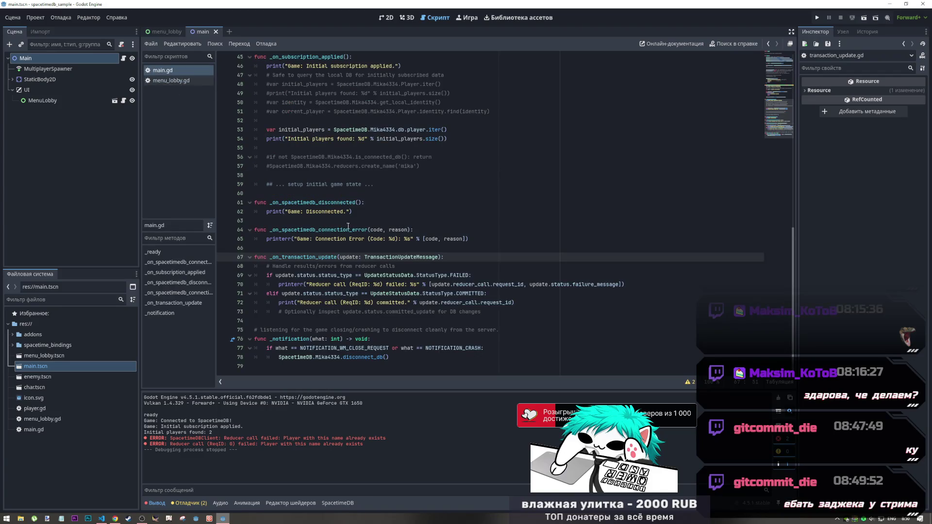
click(150, 82)
click(436, 297)
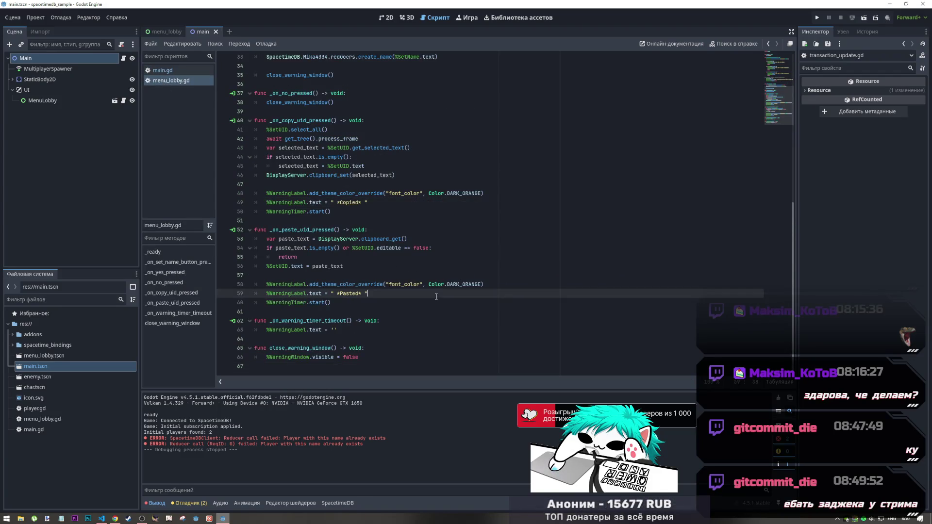
scroll(416, 297, up, 2)
scroll(271, 174, down, 2)
scroll(450, 223, up, 6)
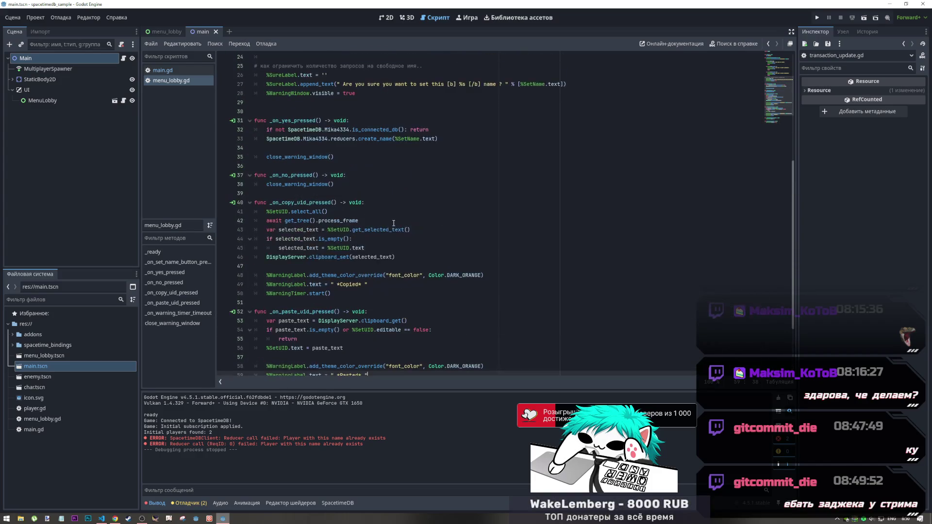
click(450, 223)
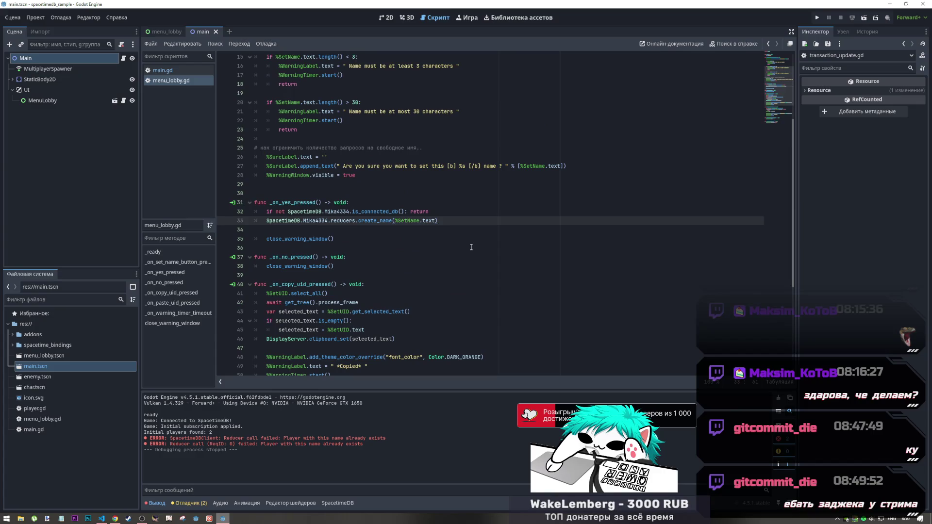
key(ctrl+v)
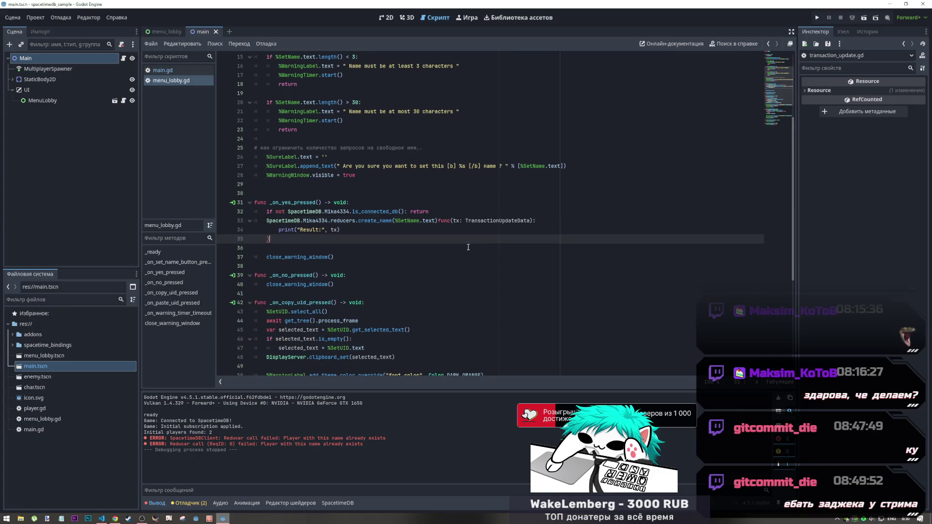
key(BackSpace)
text(,)
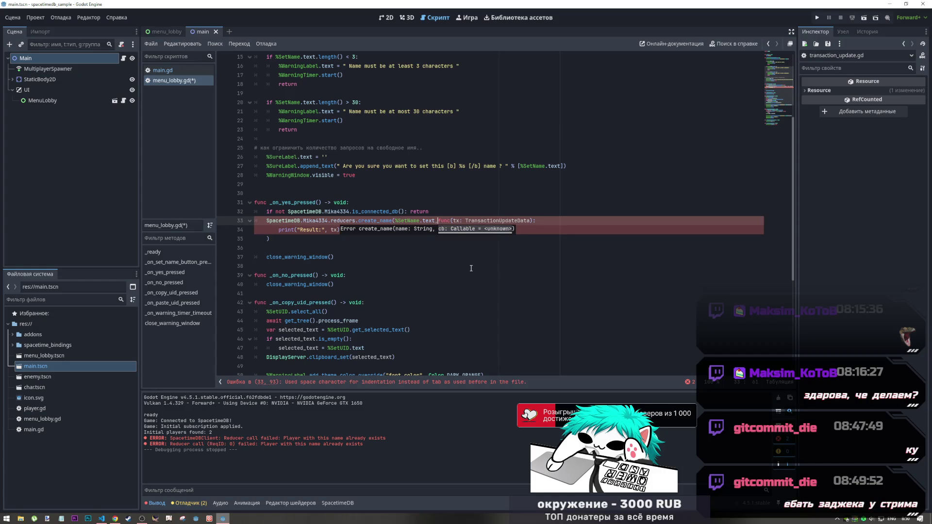
Join the print call onto line 33 and adjust the commas to match the docs example
key(alt+Tab)
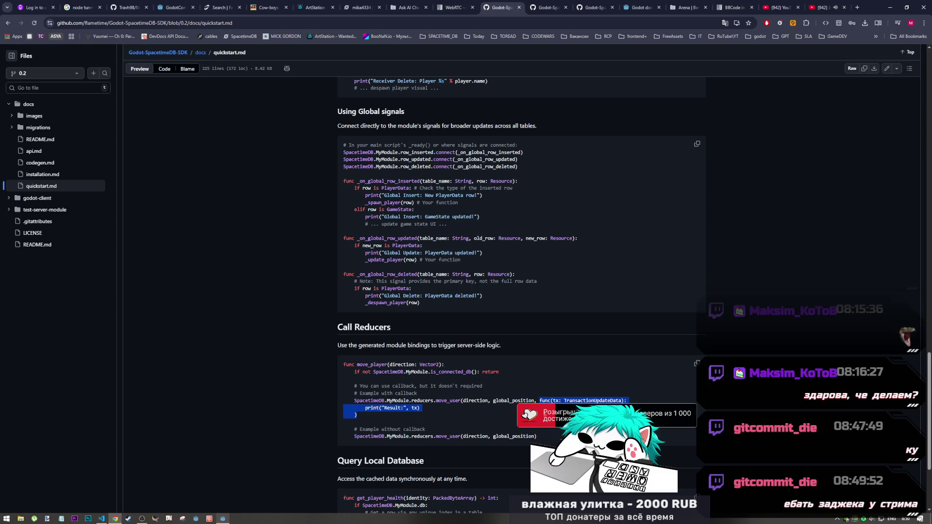
key(alt+Tab)
click(325, 247)
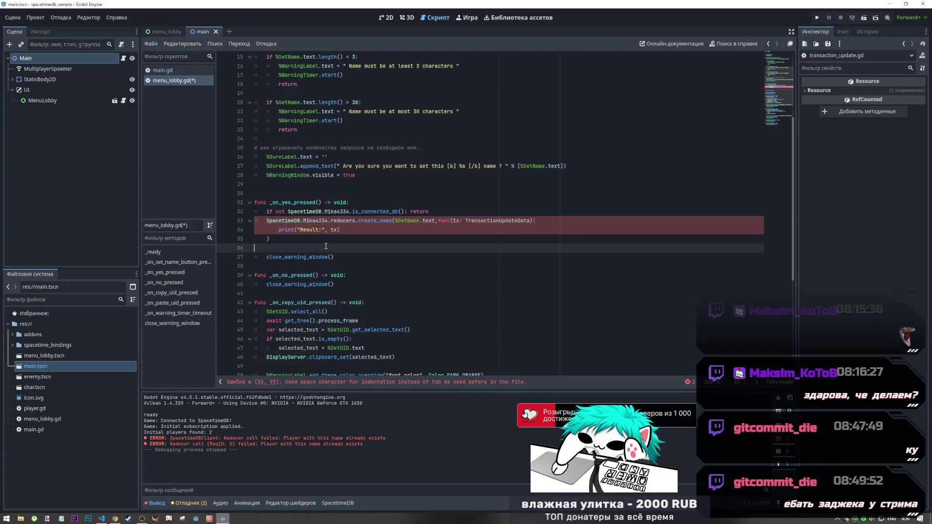
key(alt+Tab)
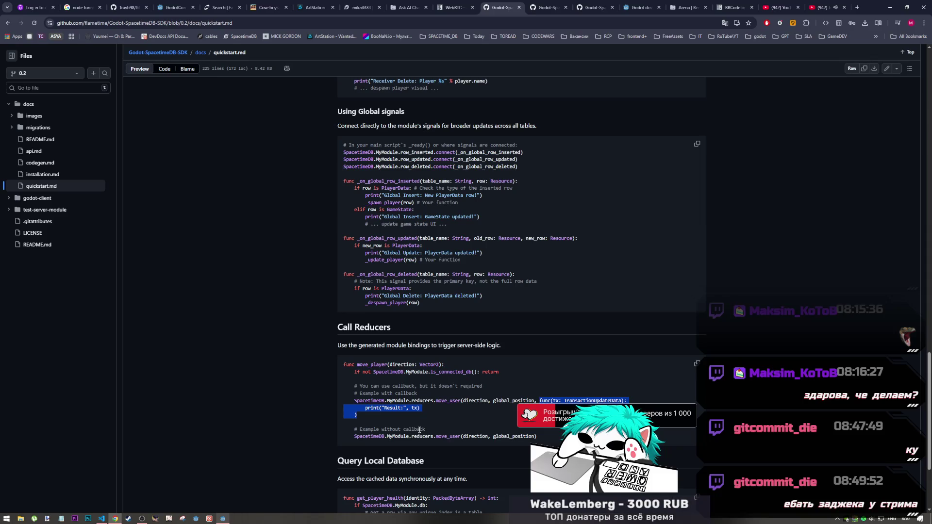
key(alt+Tab)
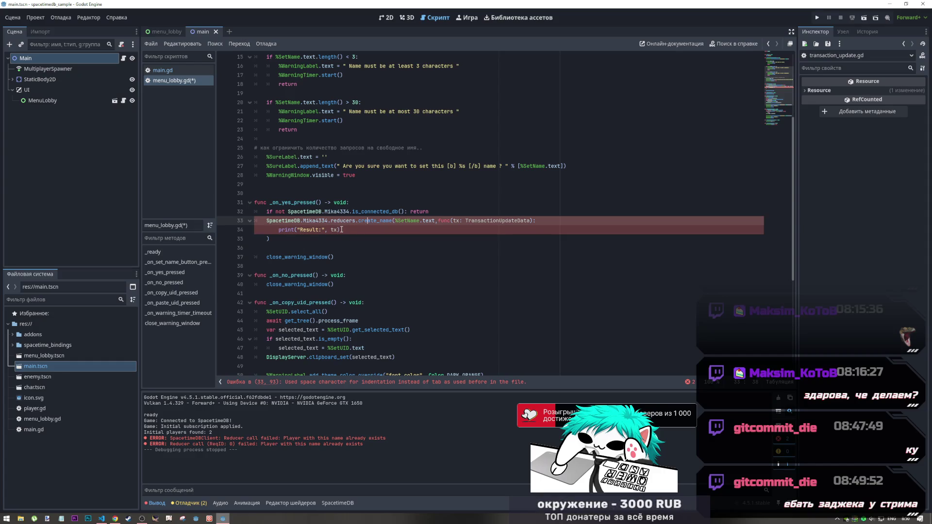
drag(279, 230, 545, 219)
click(267, 229)
key(BackSpace)
key(BackSpace)
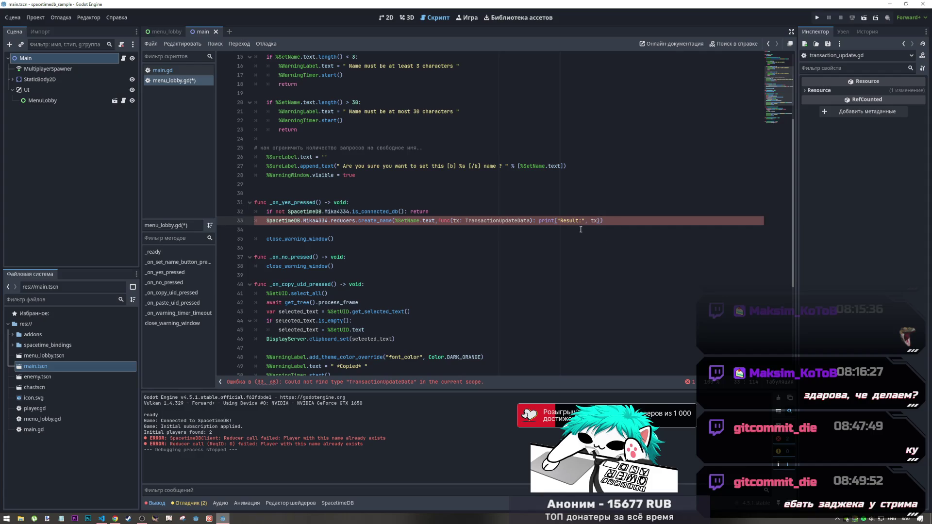
key(alt+Tab)
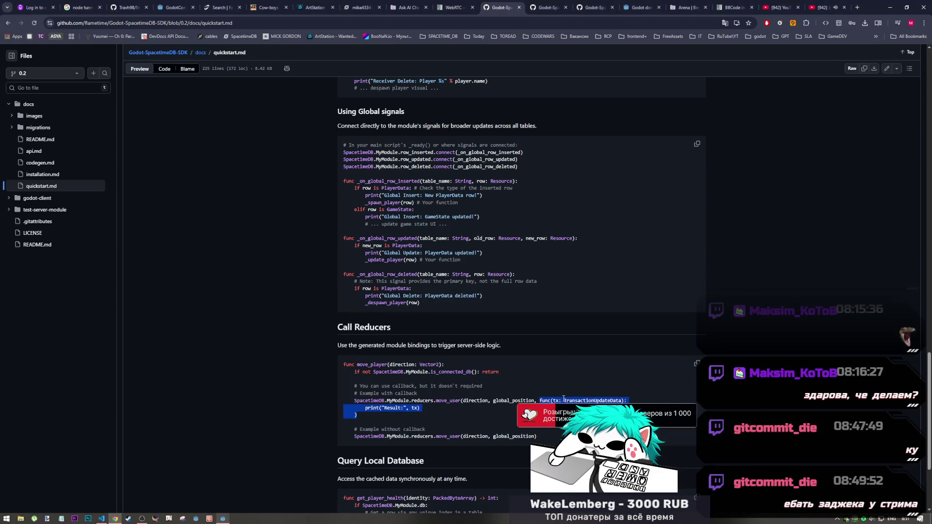
key(alt+Tab)
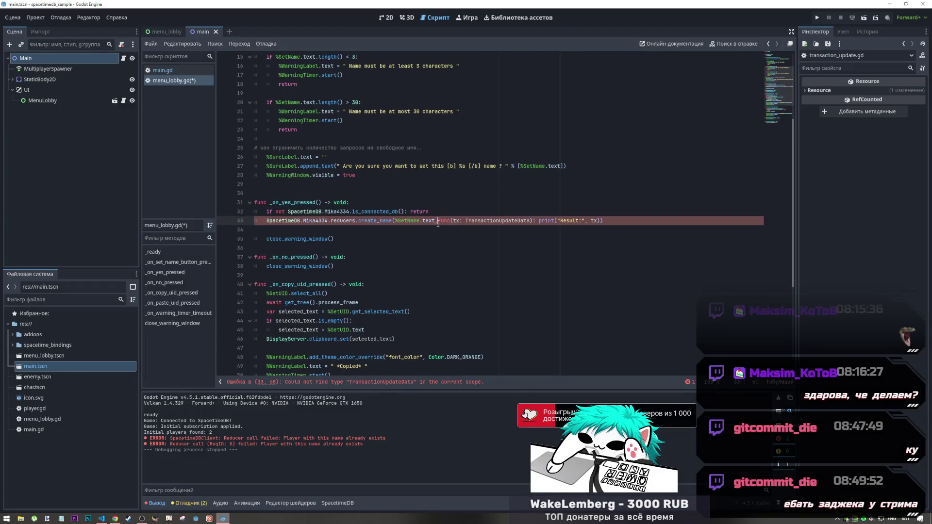
text(,)
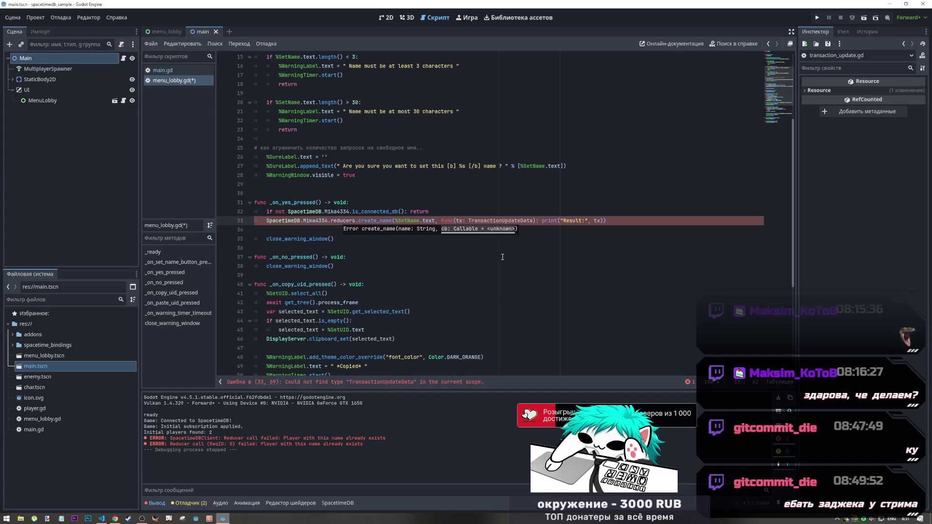
key(alt+Tab)
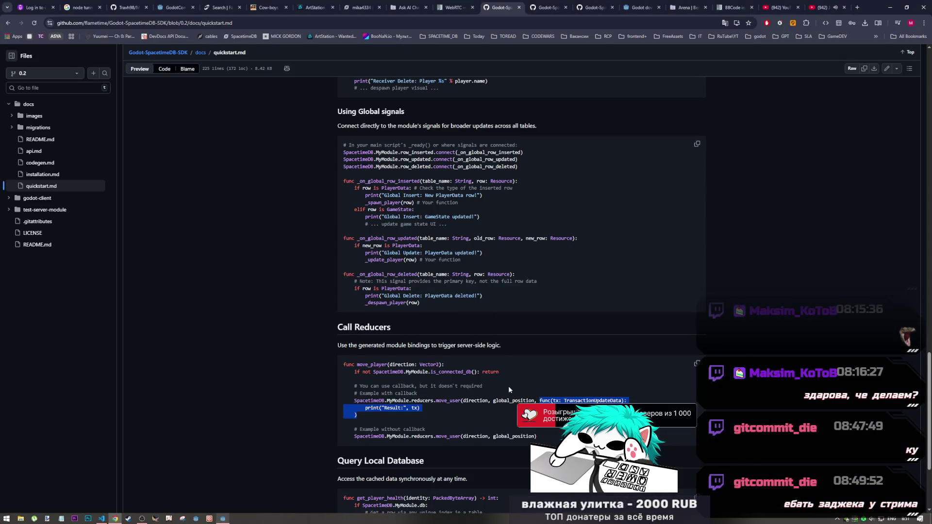
key(alt+Tab)
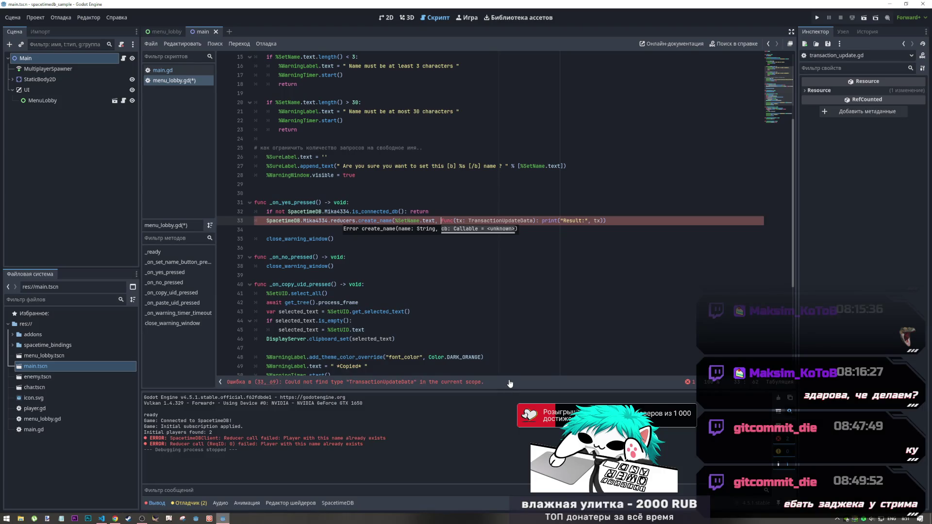
Change the callback type to TransactionUpdateMessage and delete the print call's opening
click(162, 70)
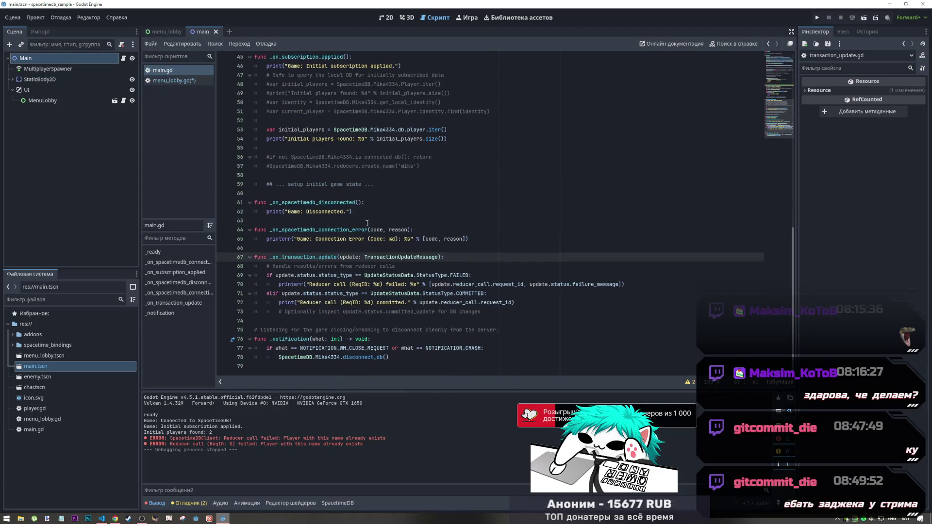
click(174, 80)
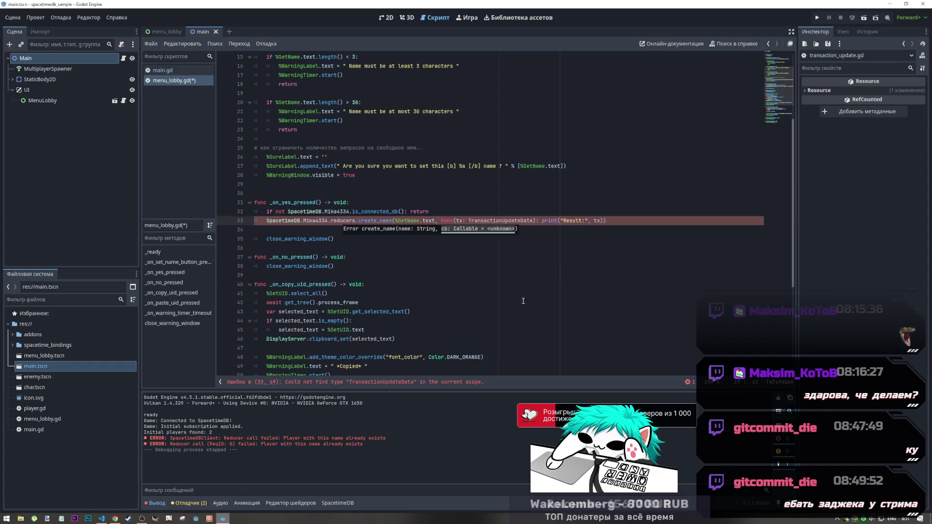
double_click(522, 223)
key(ctrl+v)
click(636, 220)
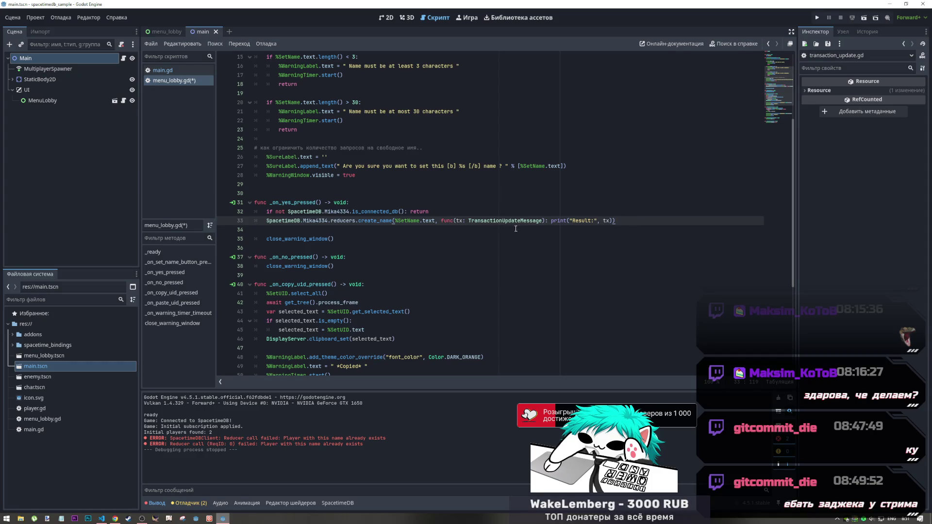
drag(614, 221, 552, 222)
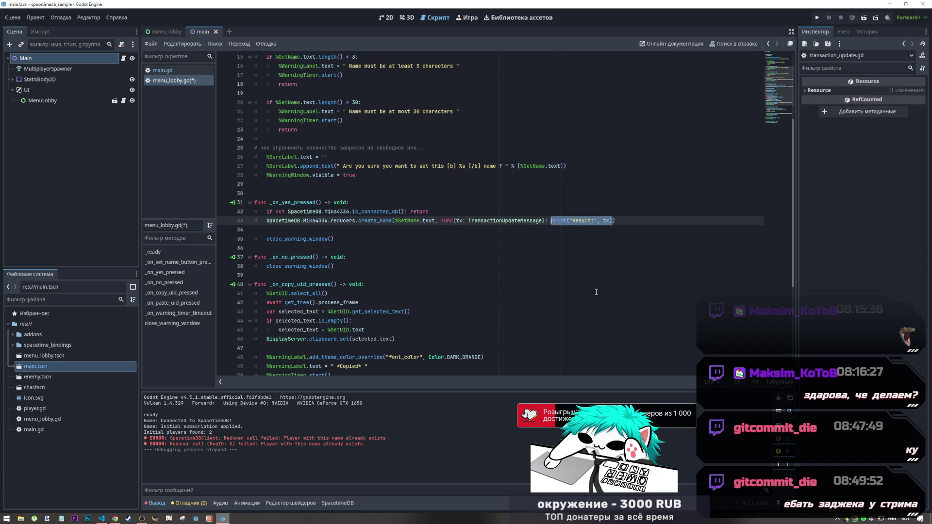
click(597, 222)
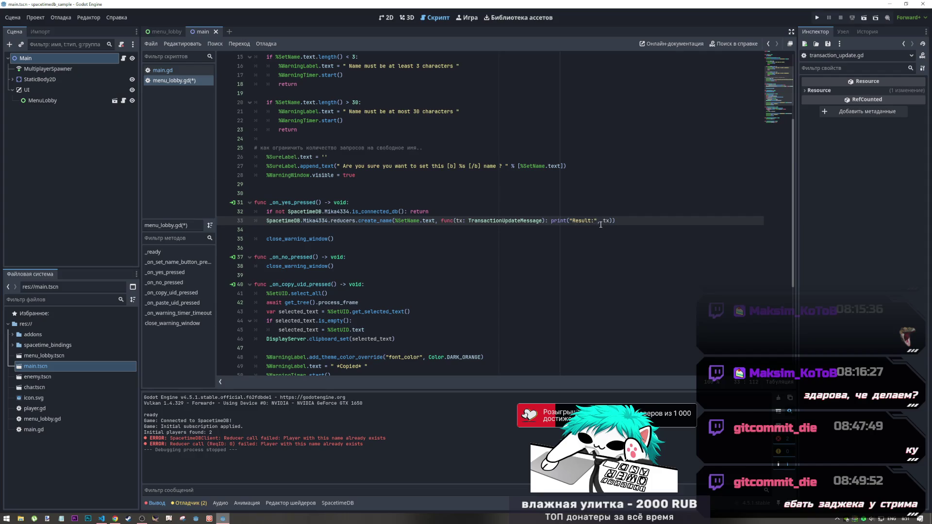
drag(604, 221, 552, 221)
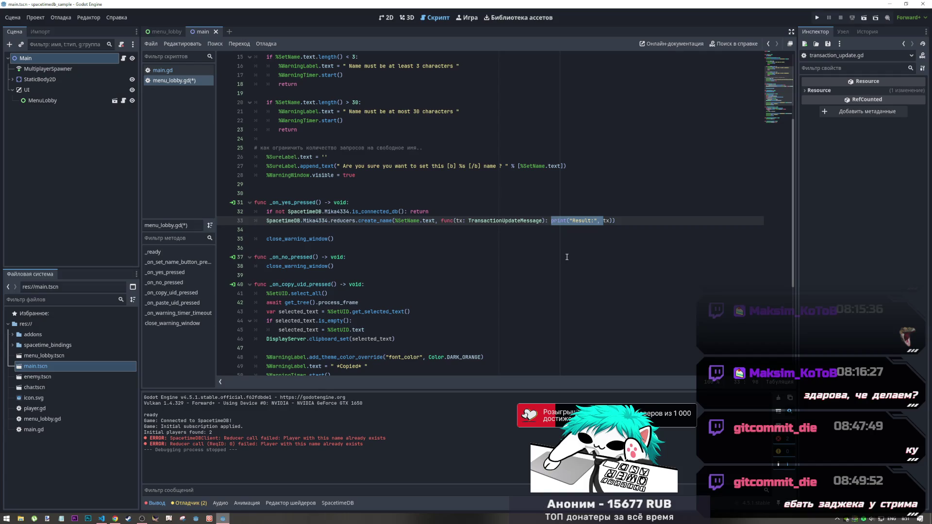
key(BackSpace)
Insert the %WarningLabel.text = assignment before tx, save menu_lobby.gd and run the project
click(309, 179)
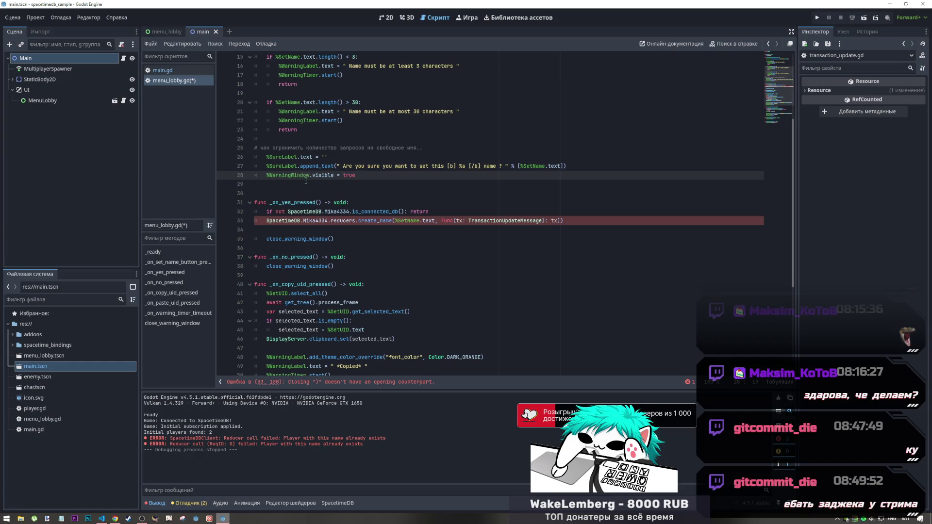
scroll(306, 180, up, 3)
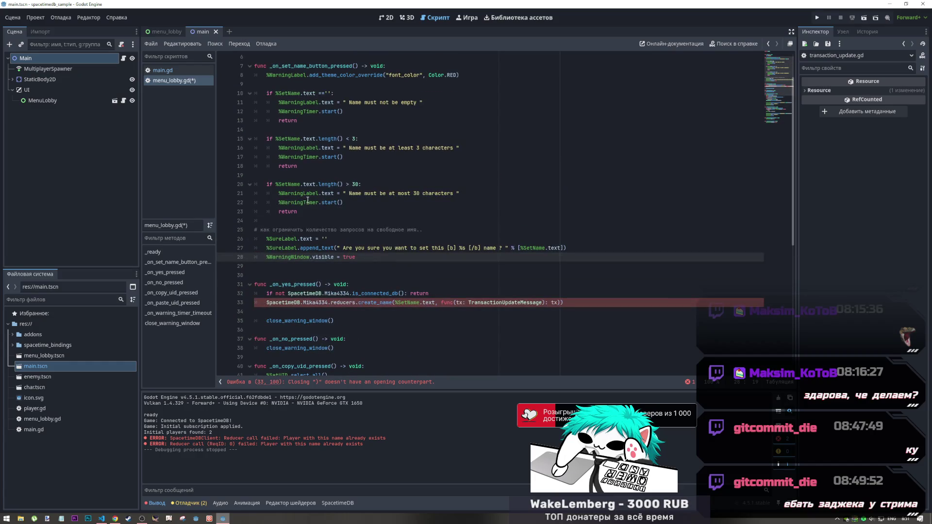
click(309, 193)
double_click(309, 193)
drag(342, 193, 279, 193)
key(ctrl+c)
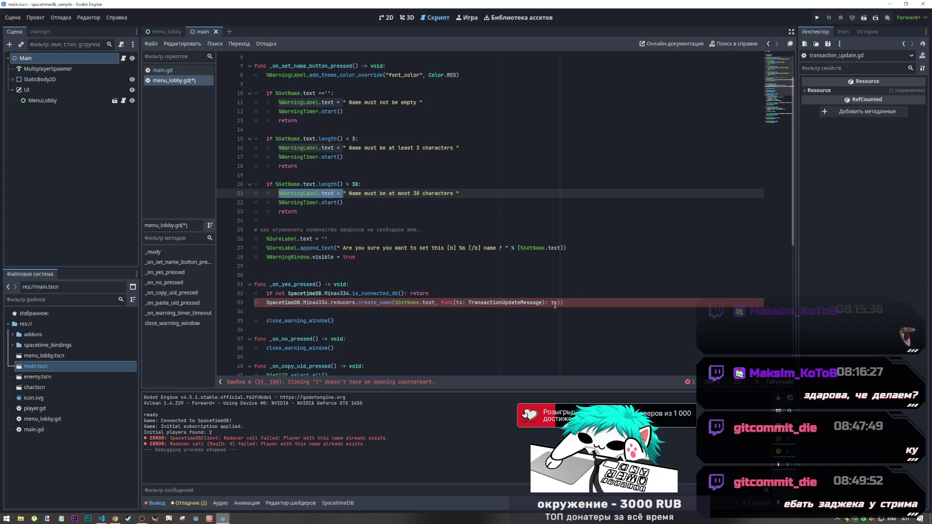
click(552, 302)
key(ctrl+v)
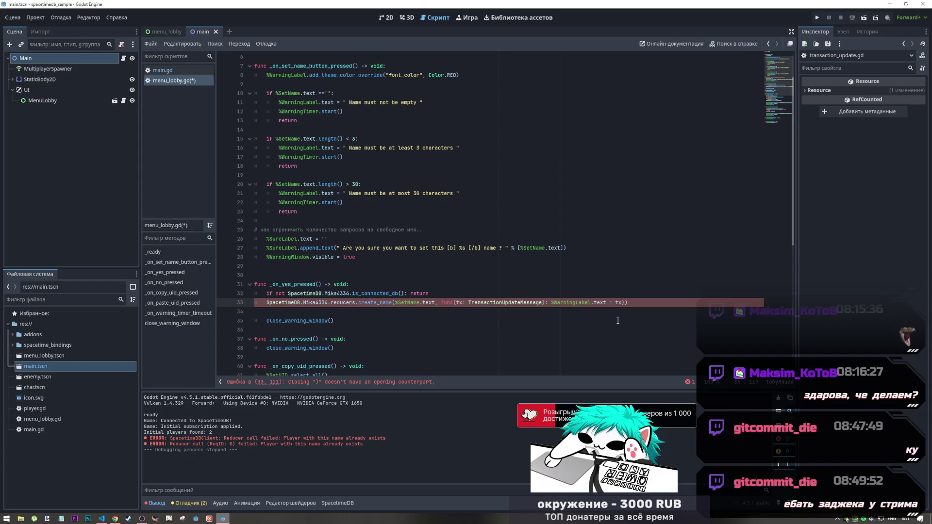
key(Right)
key(Right)
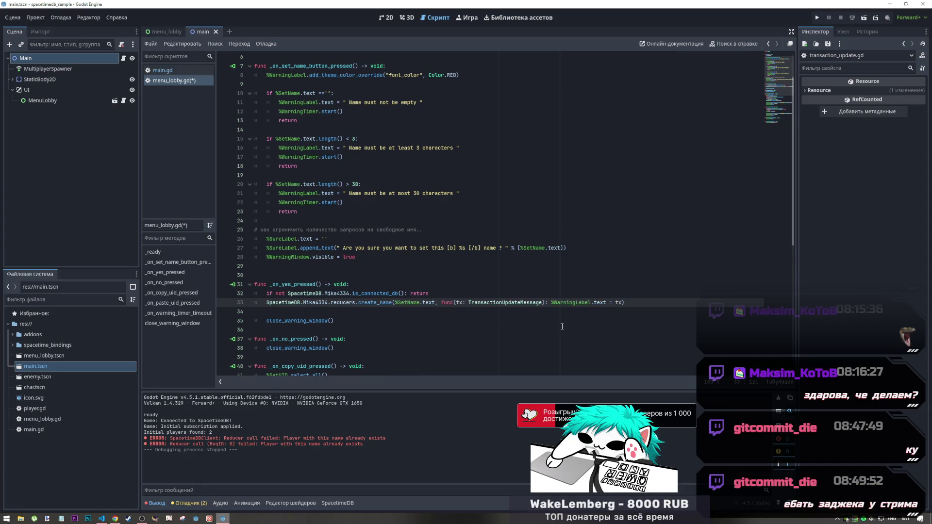
key(ctrl+s)
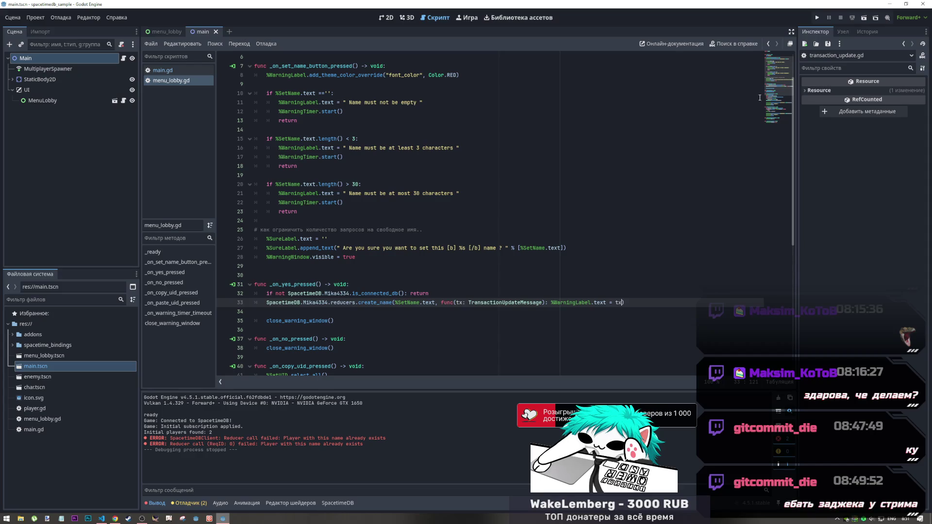
click(817, 17)
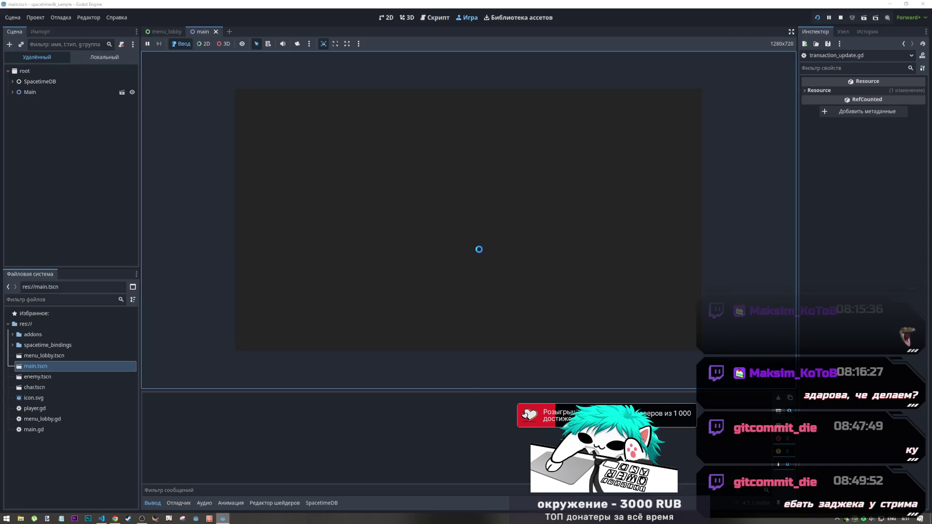
Enter the nickname mika in the running game and confirm it, reproducing the line 33 error
click(435, 198)
text(mika)
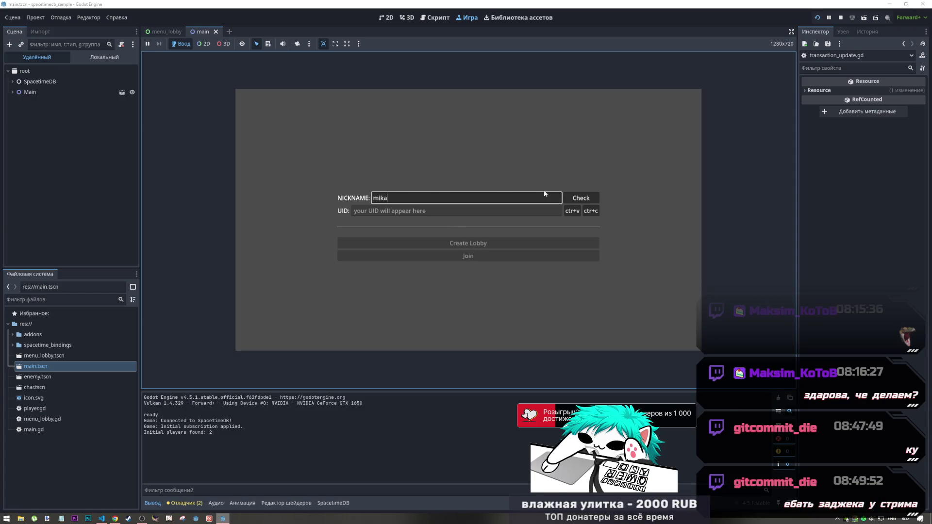
click(581, 199)
click(534, 227)
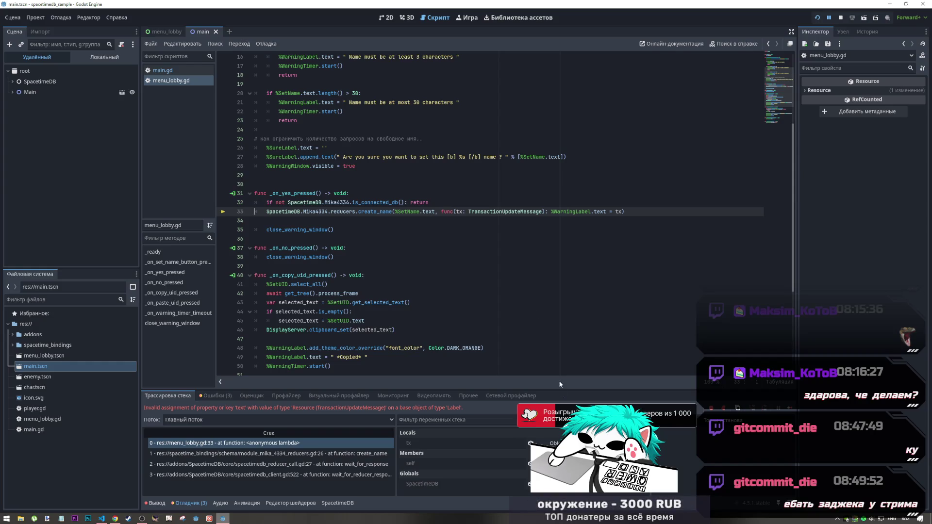
Inspect the tx message members and compare main.gd's handler against menu_lobby.gd before checking the SDK docs
click(533, 443)
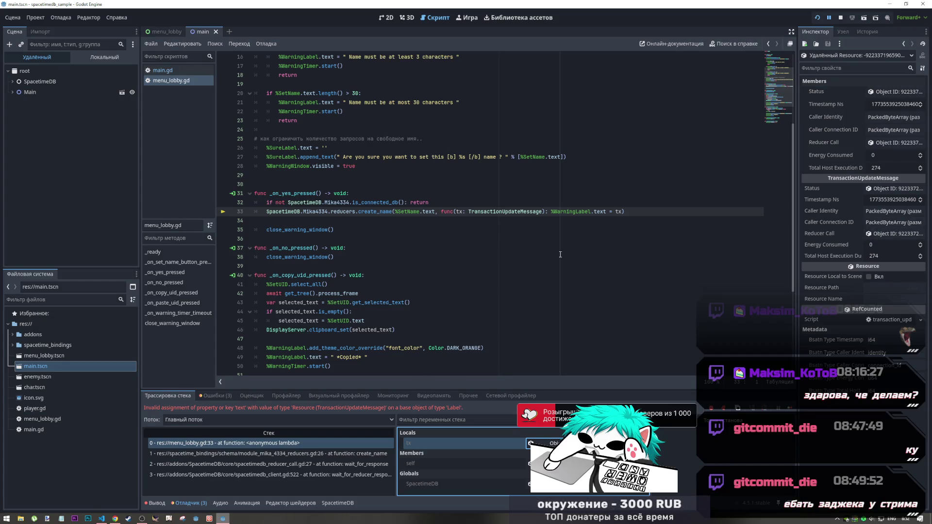
click(178, 69)
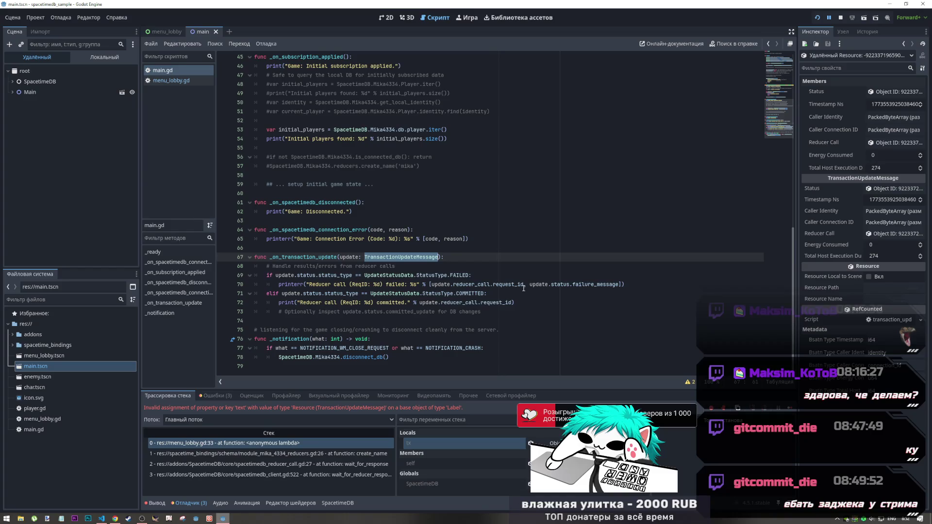
click(191, 80)
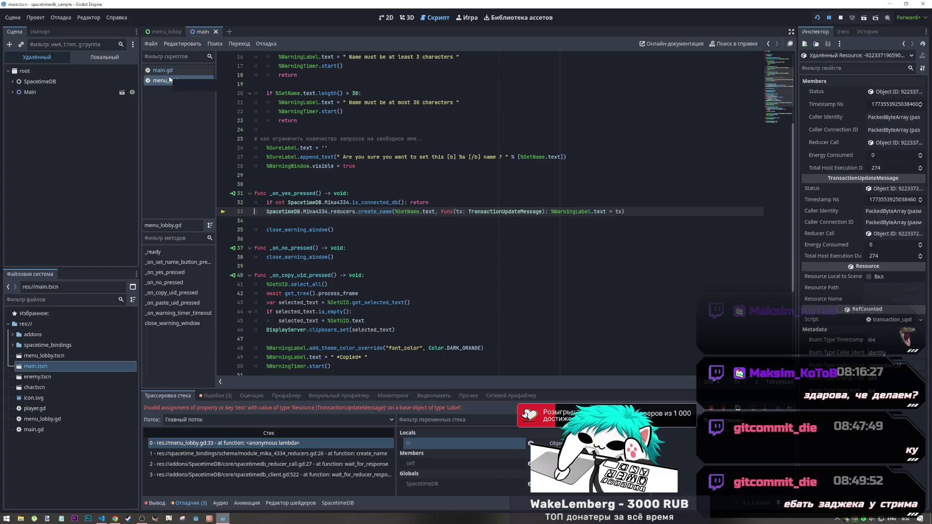
key(alt+Tab)
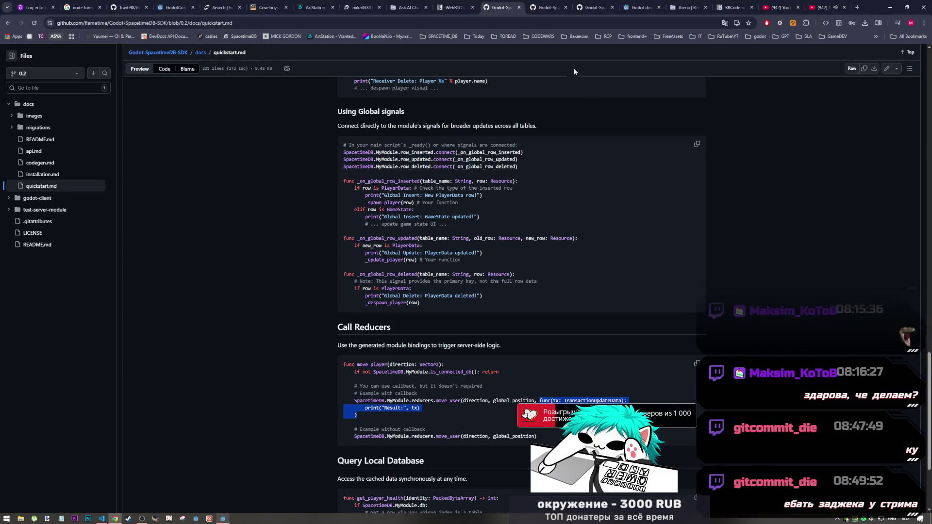
Open the SDK's api.md reference on GitHub and scroll down toward Subscribe to queries
click(547, 7)
scroll(398, 237, down, 8)
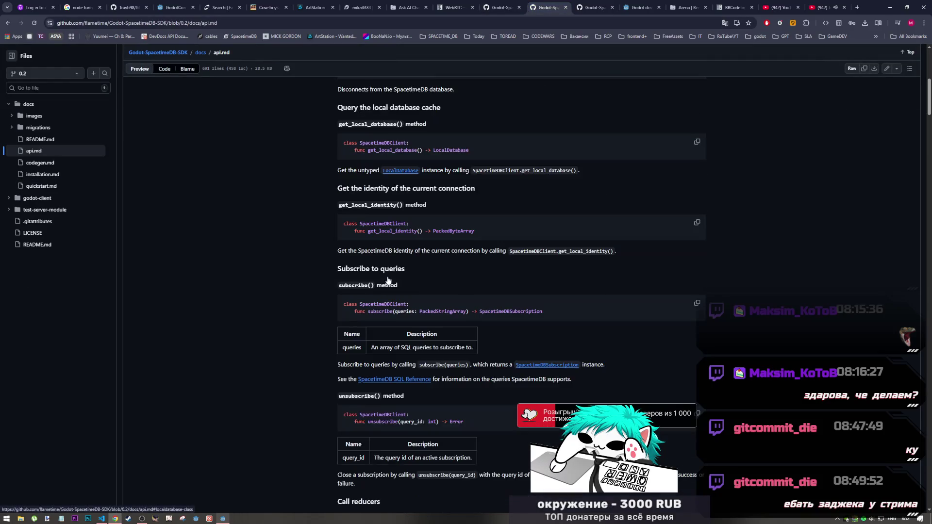
scroll(392, 224, down, 3)
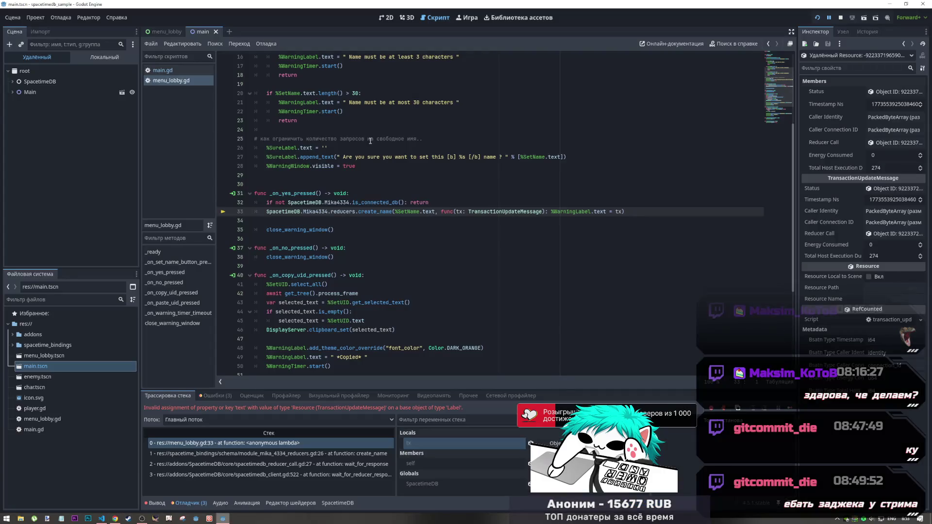
Look up the TransactionUpdateMessage class definition, then close transaction_update.gd
click(542, 212)
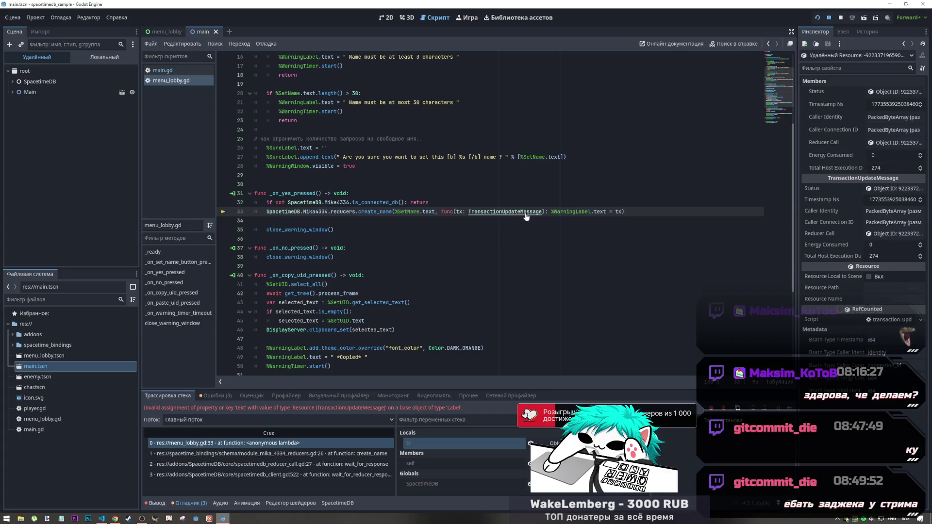
ctrl+click(526, 211)
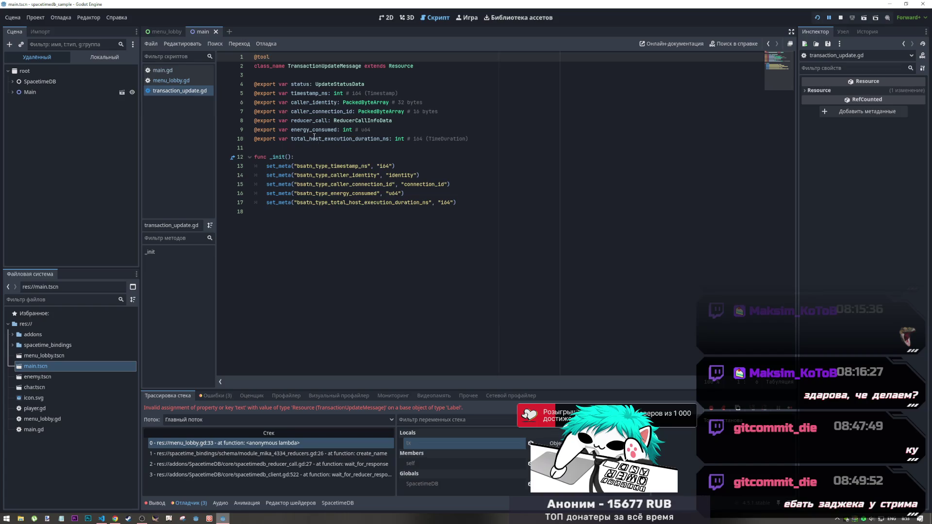
middle_click(204, 92)
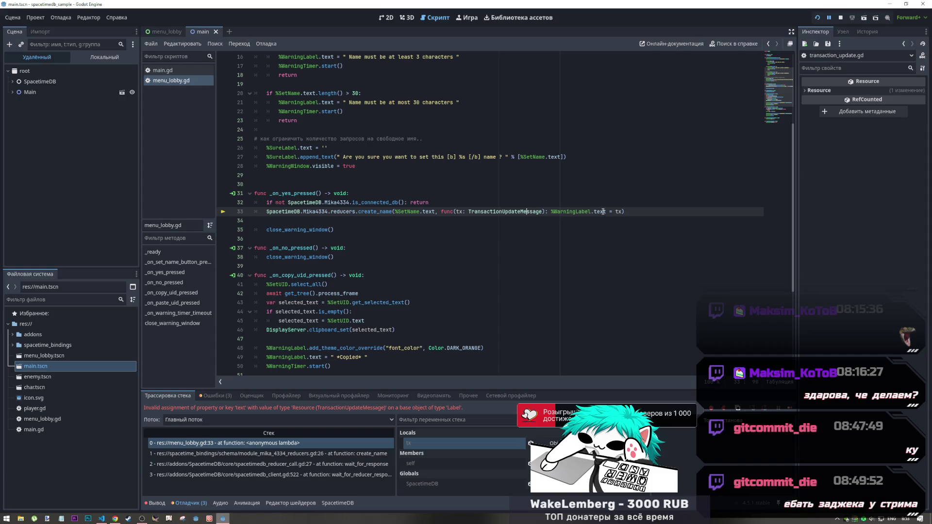
Review the debugger errors and the SpacetimeDBClient reducer failure in the output log, then return to line 33
mouse_move(605, 211)
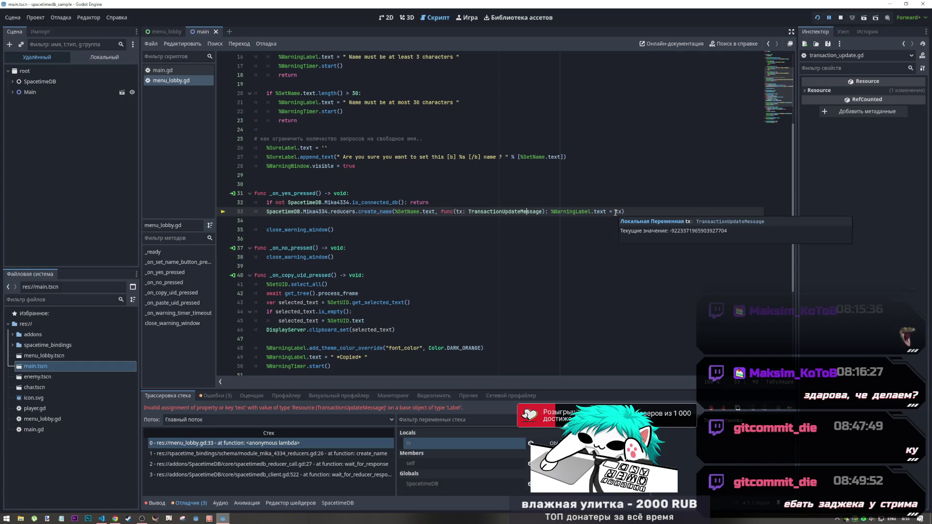
click(227, 395)
click(167, 395)
click(215, 396)
click(182, 401)
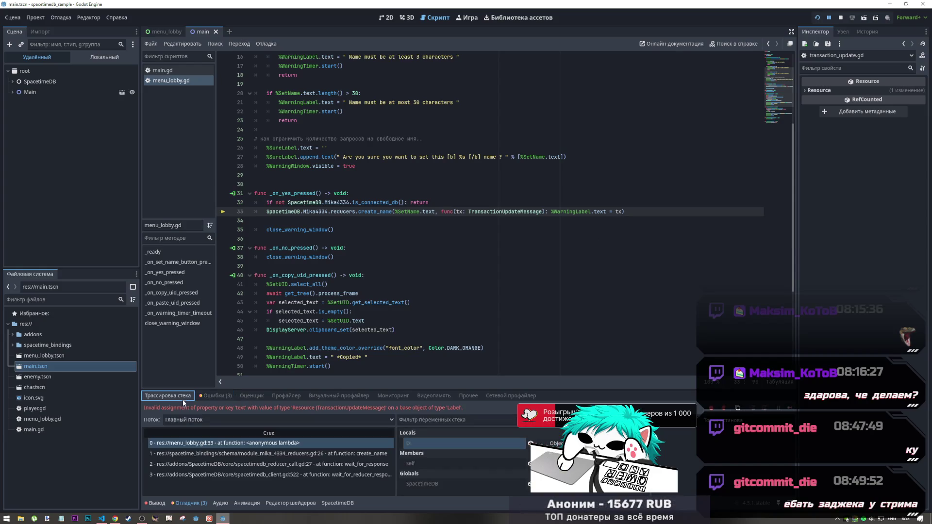
click(157, 503)
drag(235, 438, 299, 437)
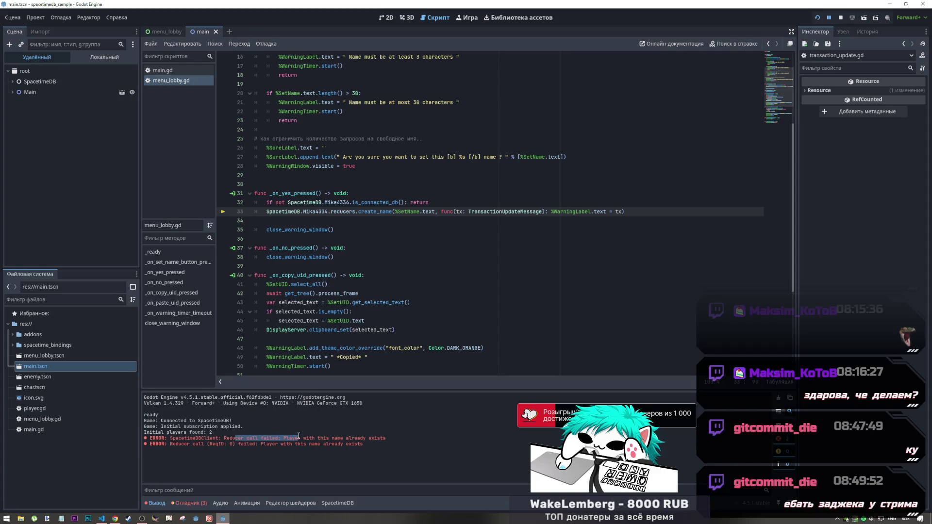
mouse_move(170, 438)
mouse_down()
mouse_move(389, 439)
mouse_move(146, 438)
mouse_move(284, 438)
mouse_up()
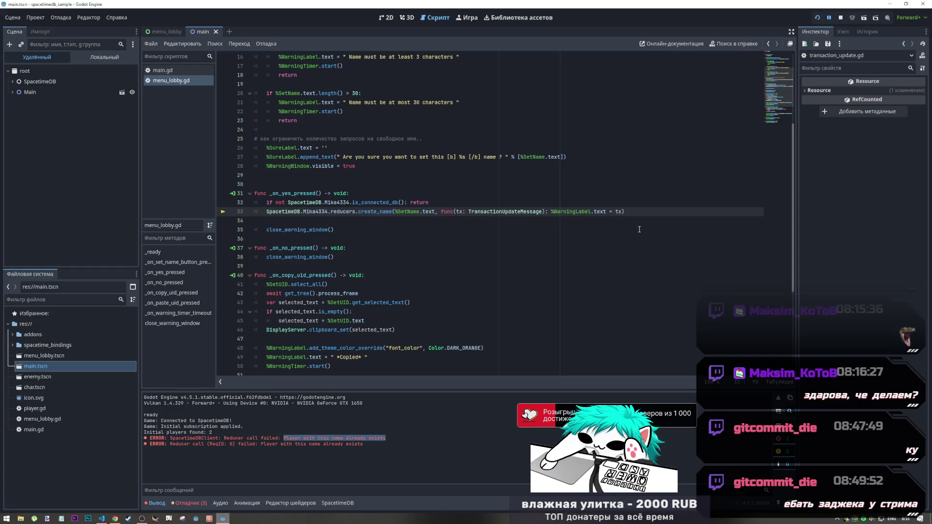
click(620, 211)
Complete line 33 to tx.status, rerun the game and submit the nickname mika
text(x)
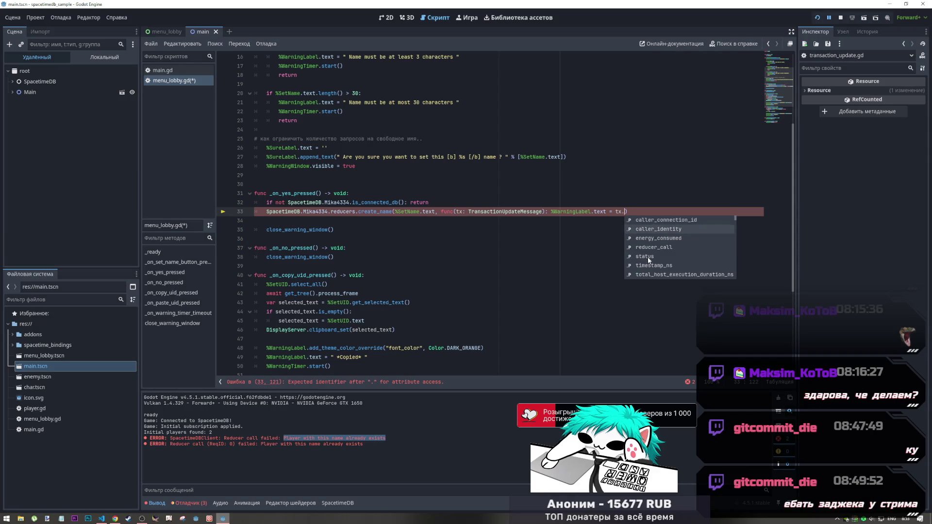
click(647, 256)
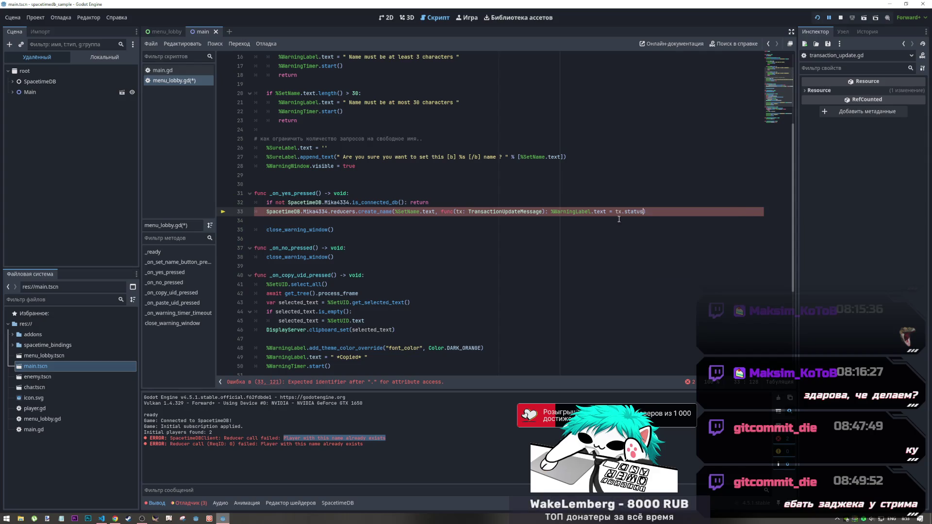
key(F5)
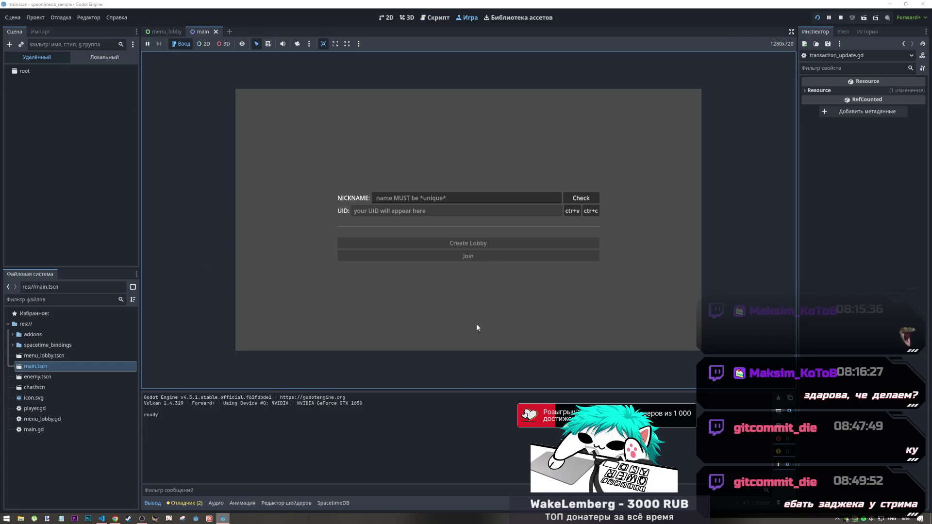
click(526, 196)
text(mika)
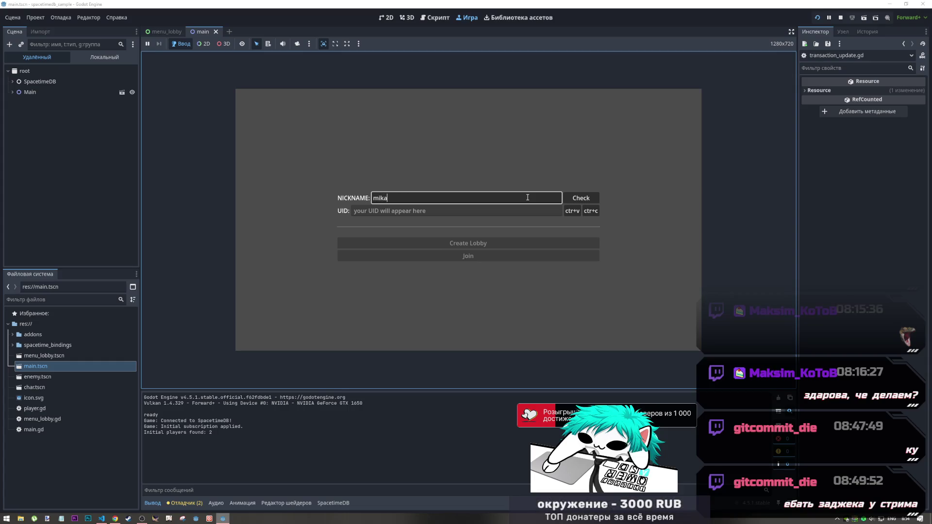
click(585, 199)
click(513, 228)
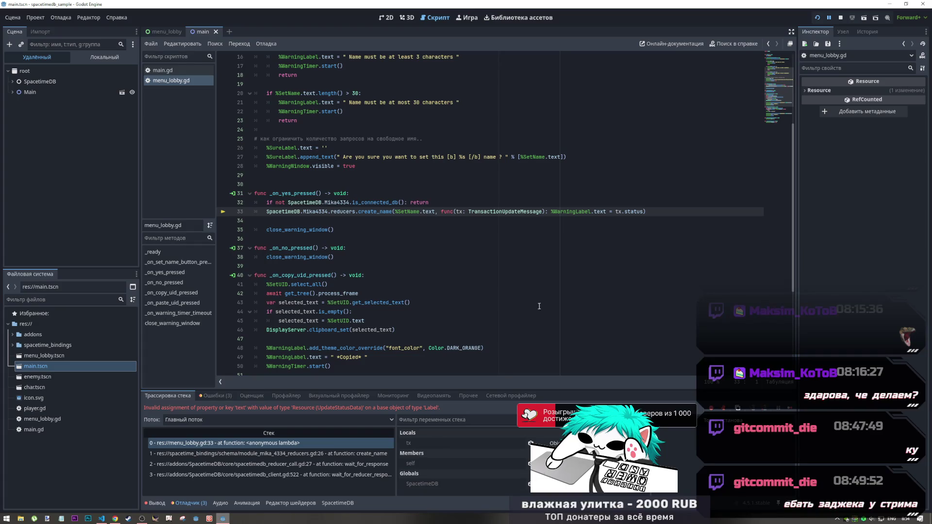
Drill into tx's Status object in the debugger to find its Failure Message property
click(539, 444)
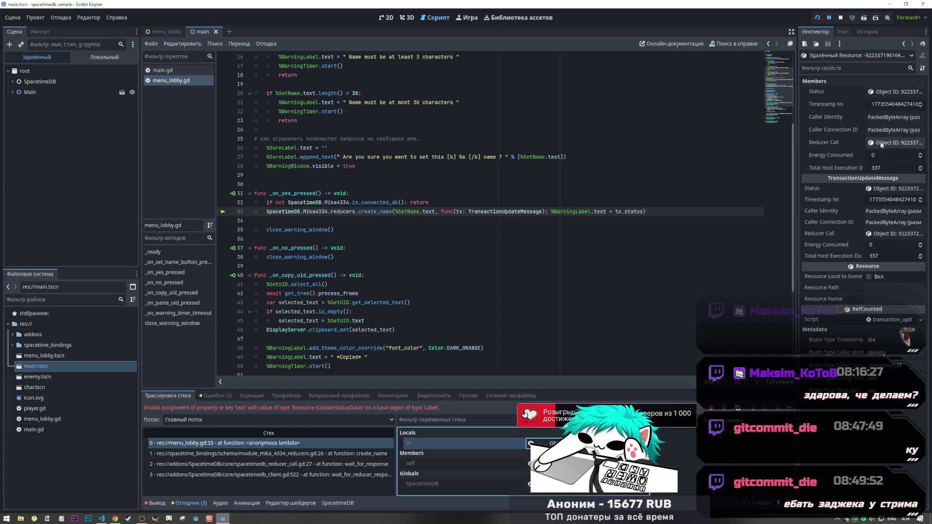
click(885, 129)
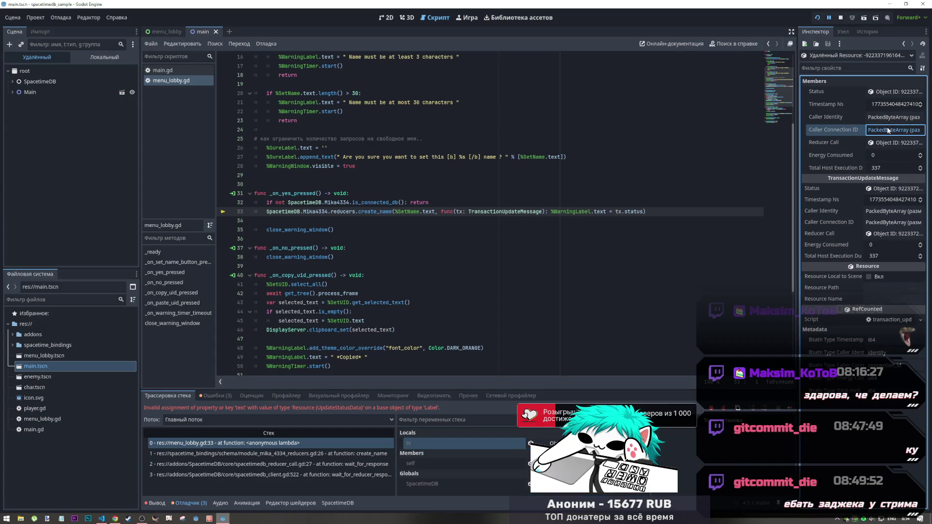
click(884, 92)
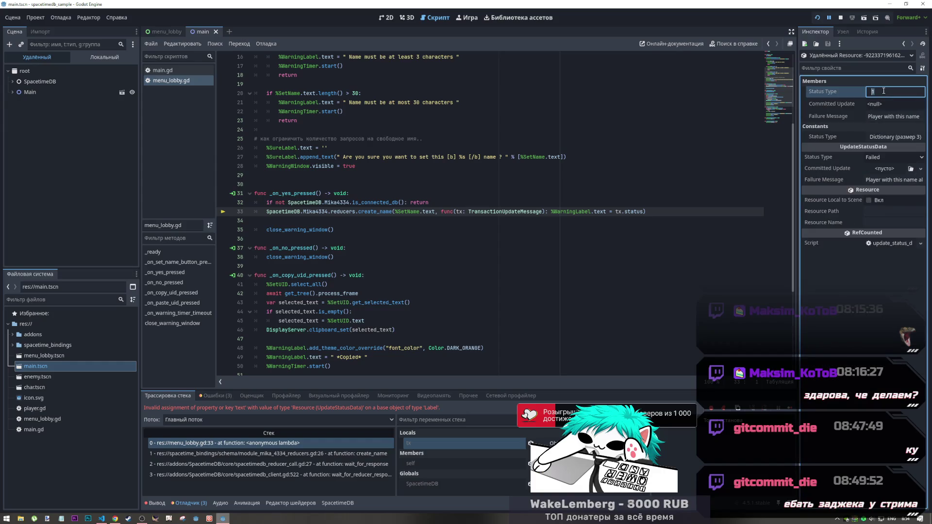
click(902, 43)
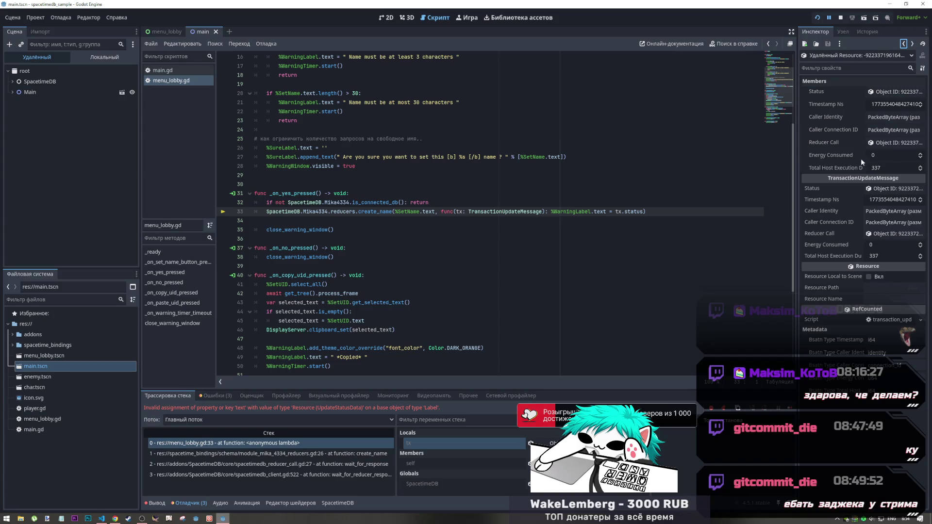
click(891, 189)
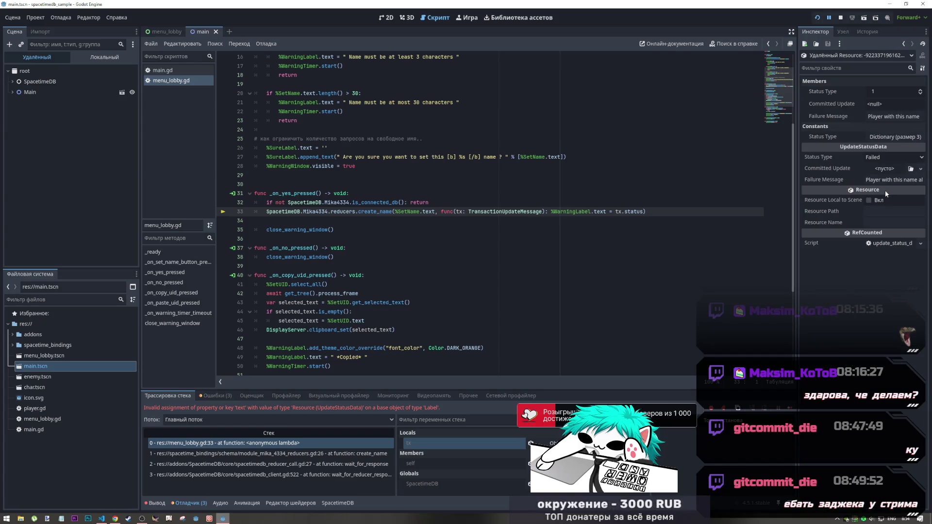
click(843, 179)
Make line 33 read tx.status.failure_message and relaunch the game
drag(820, 176, 645, 211)
key(BackSpace)
text(.failure_message")
key(Escape)
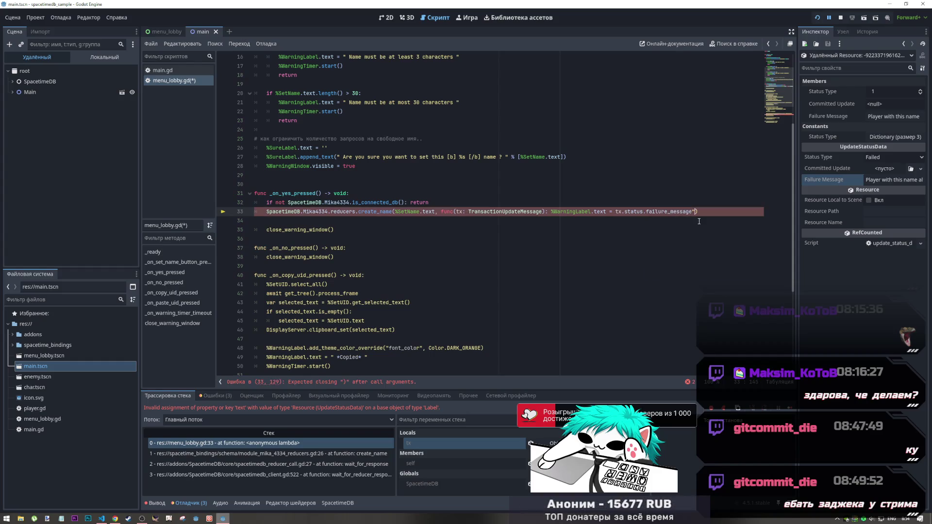
click(665, 202)
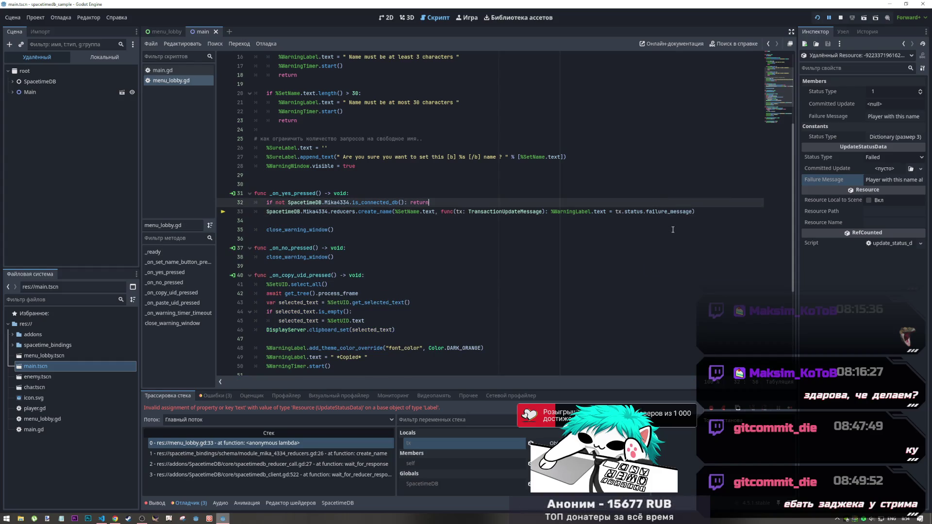
key(F5)
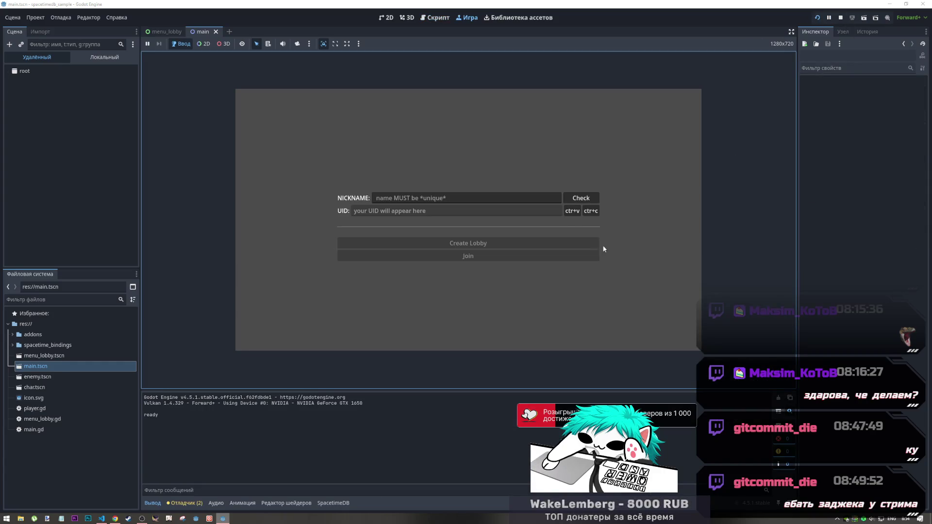
Submit the nickname mika, confirm with Yes, and check the editor before returning to the game
click(550, 197)
text(mika)
click(581, 197)
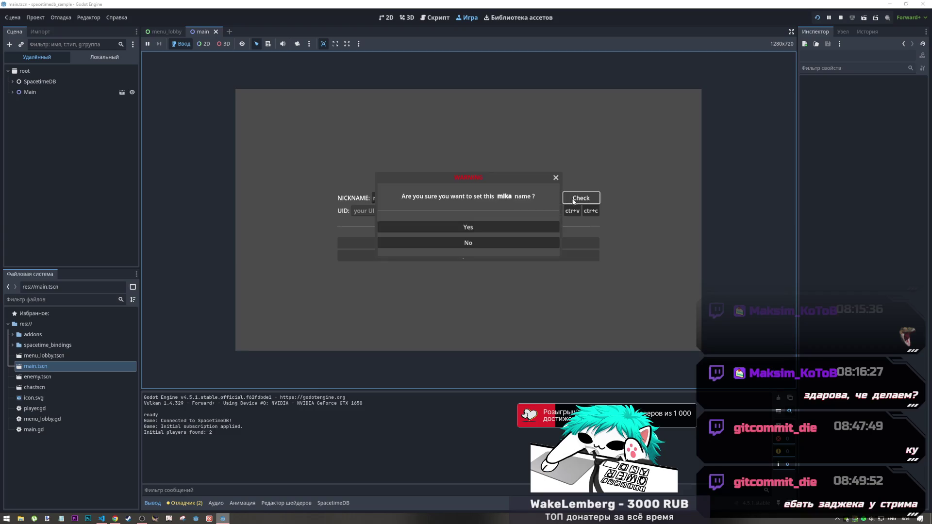
click(508, 227)
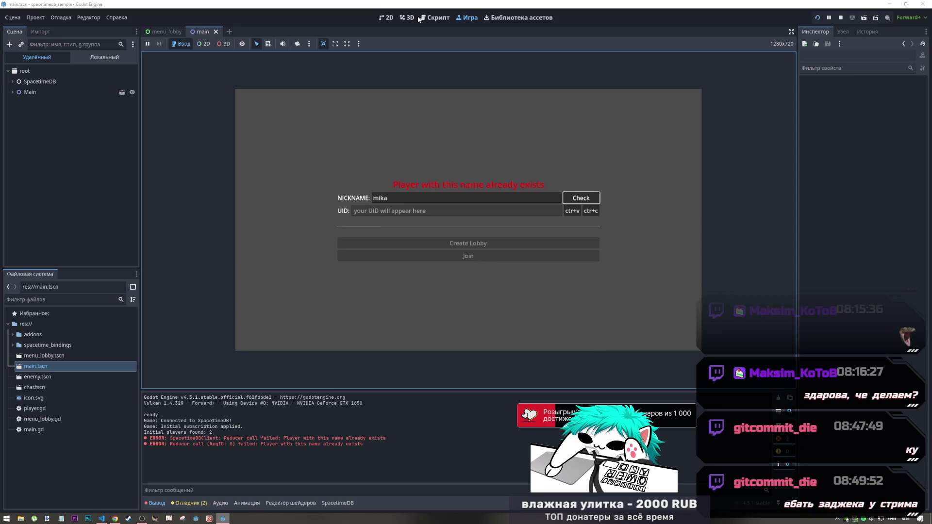
click(386, 17)
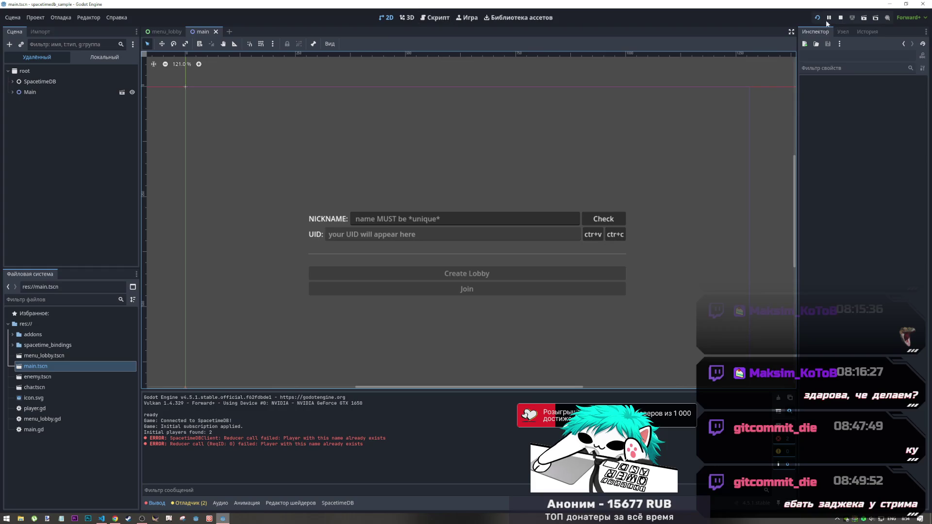
click(467, 17)
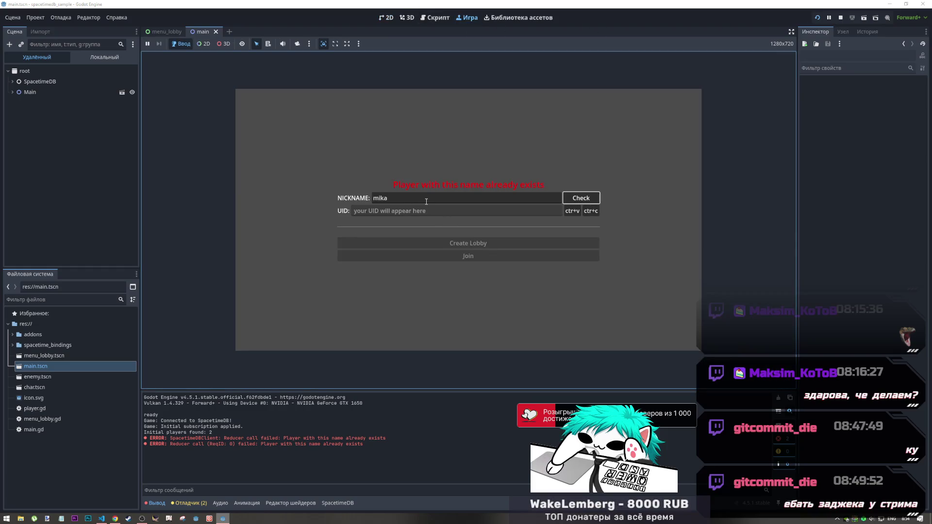
Try the too-short nickname 1 in the lobby
drag(426, 202, 340, 202)
text(1)
click(580, 199)
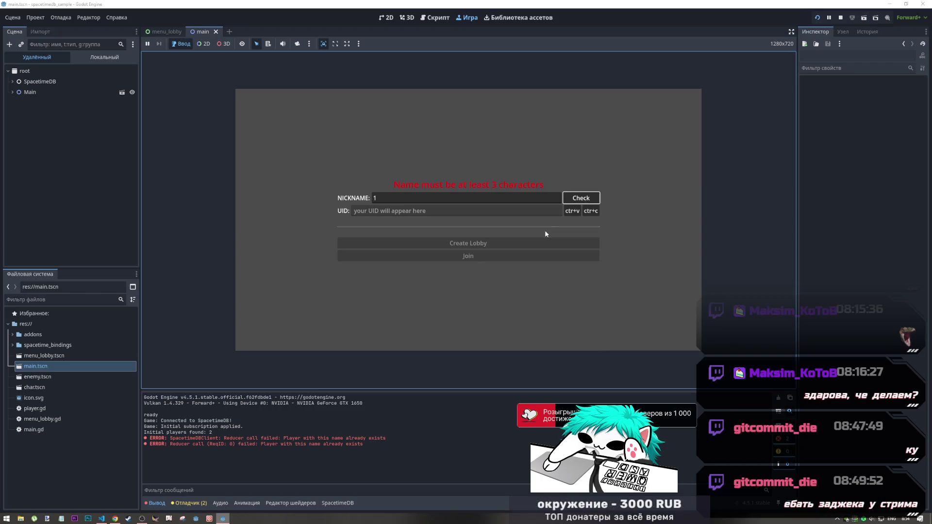
Resubmit mika twice and highlight the failed-reducer error line in the log
click(535, 199)
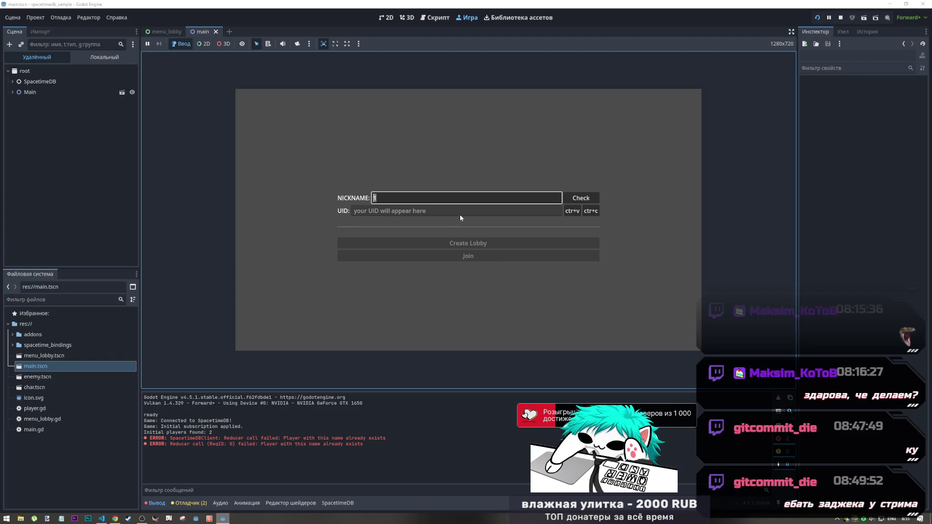
text(mika)
click(580, 199)
click(457, 226)
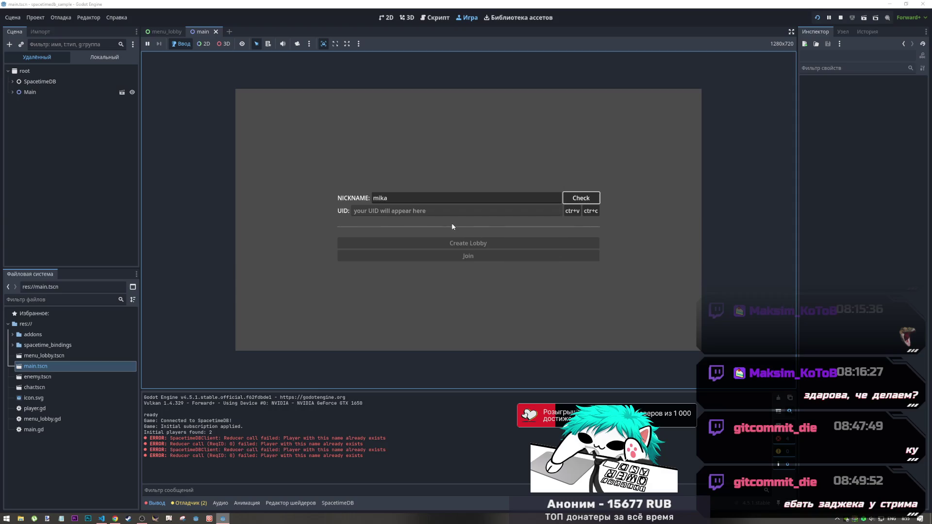
click(453, 198)
click(583, 198)
click(500, 226)
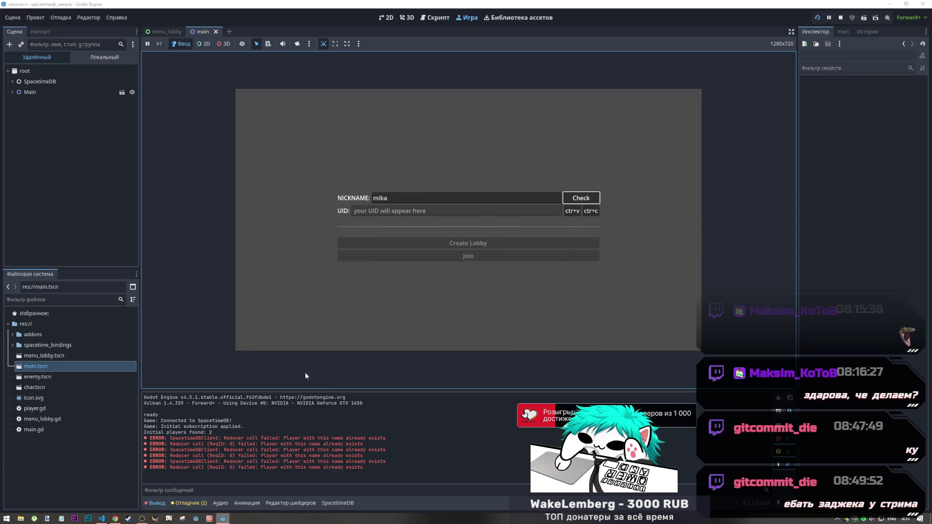
double_click(377, 462)
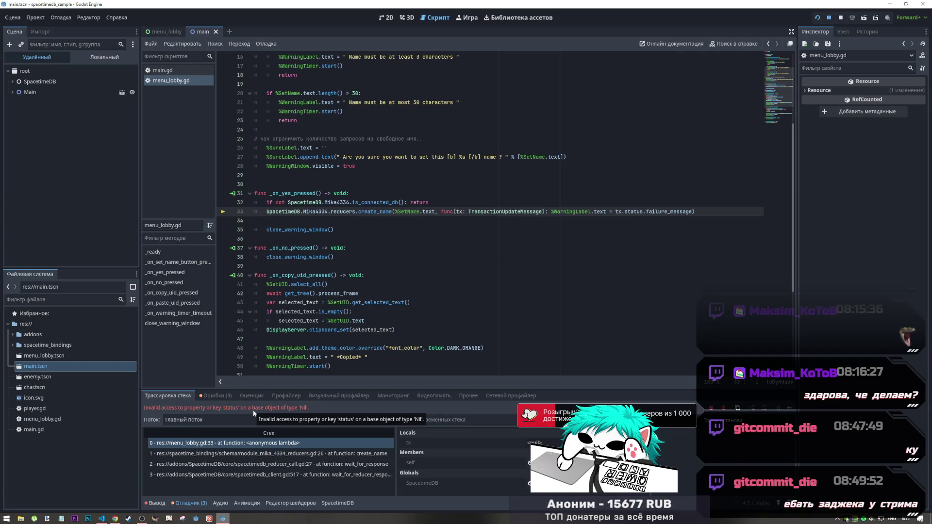
Read the Nil 'status' error and select tx.status.failure_message on line 33
click(638, 211)
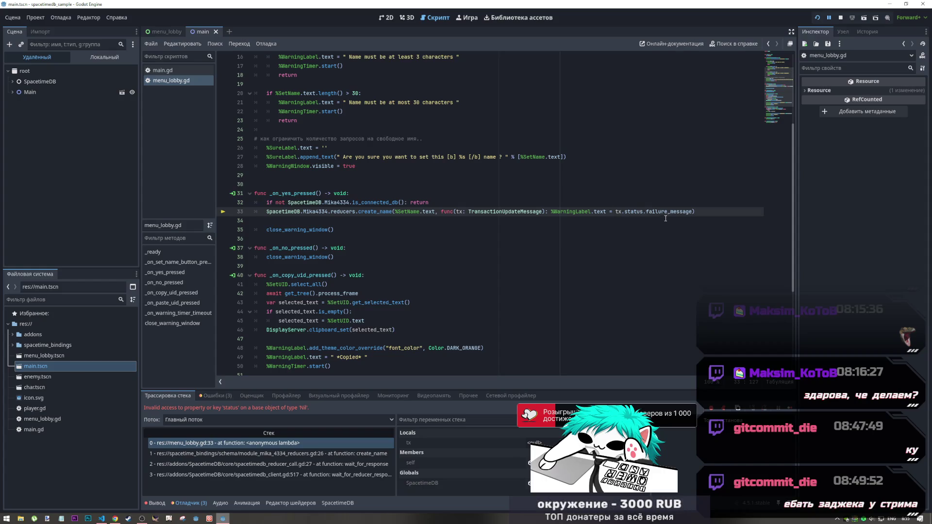
click(687, 211)
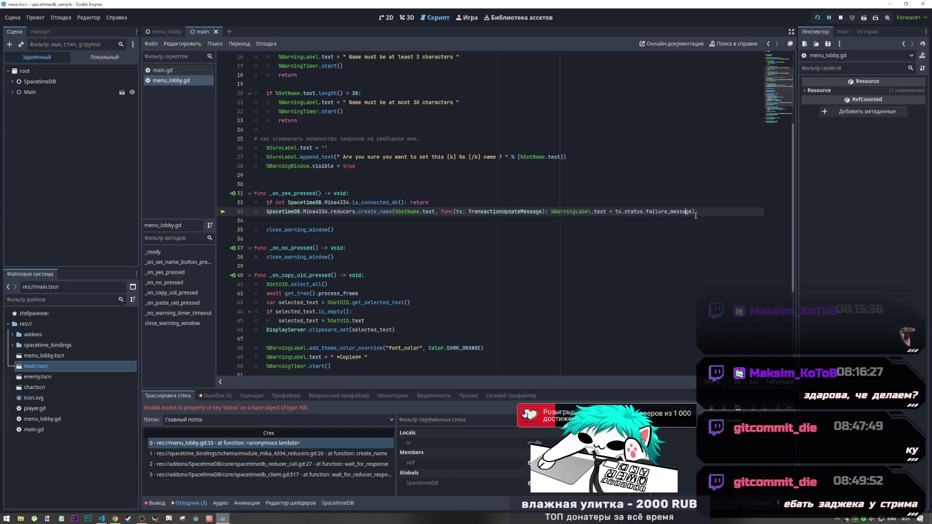
drag(691, 212, 616, 212)
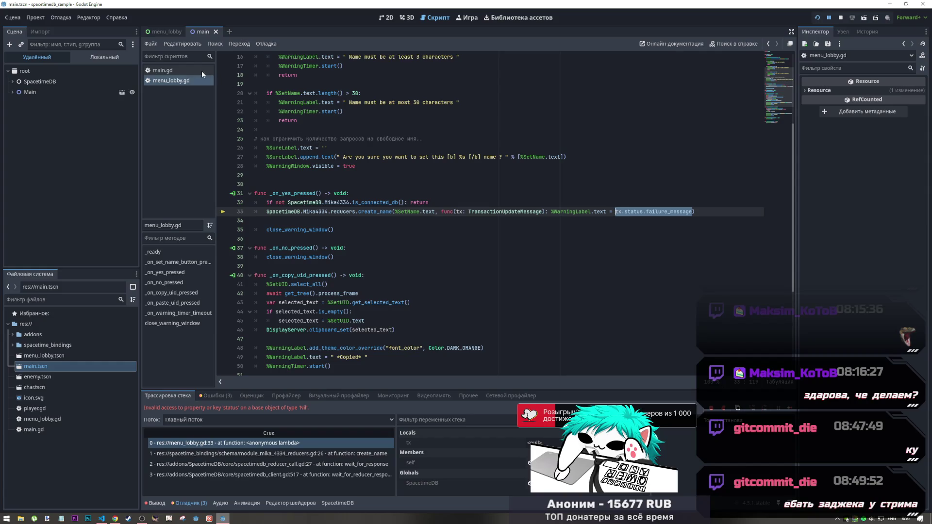
Switch to the main.gd script to see its transaction handler
key(ctrl+Tab)
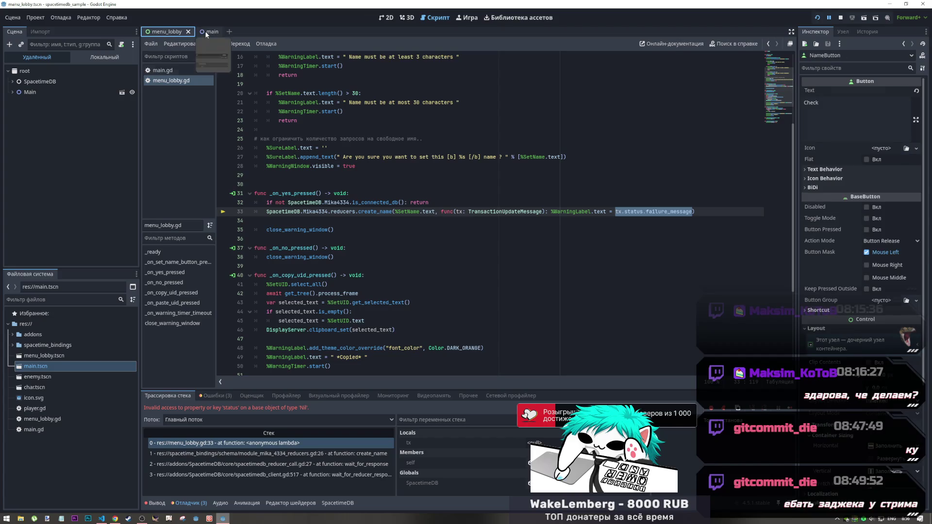
click(208, 32)
click(178, 79)
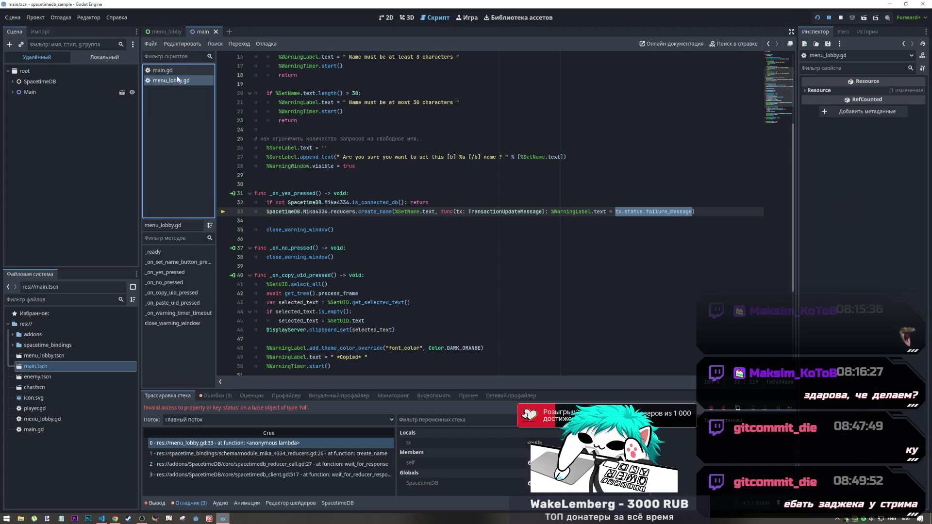
click(177, 71)
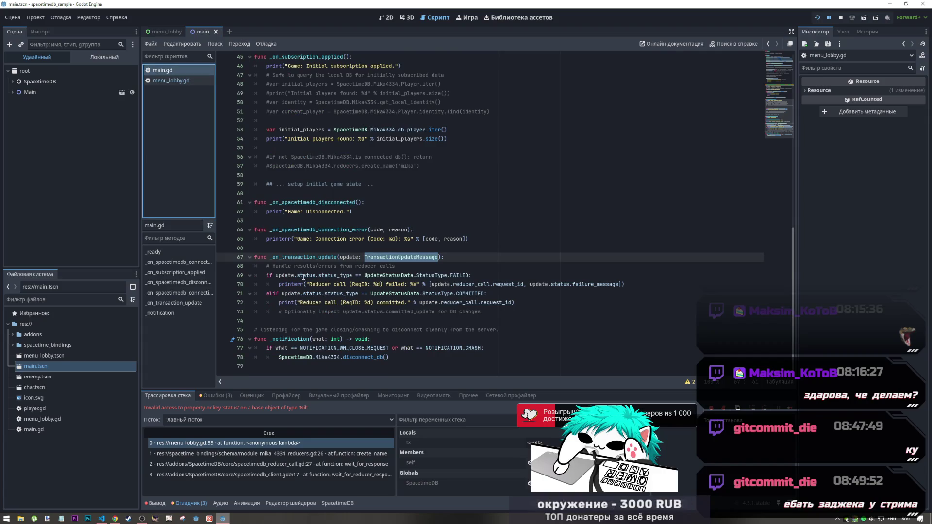
Copy main.gd's line 69 StatusType.FAILED check, then place the caret after menu_lobby.gd's lambda signature
mouse_move(402, 278)
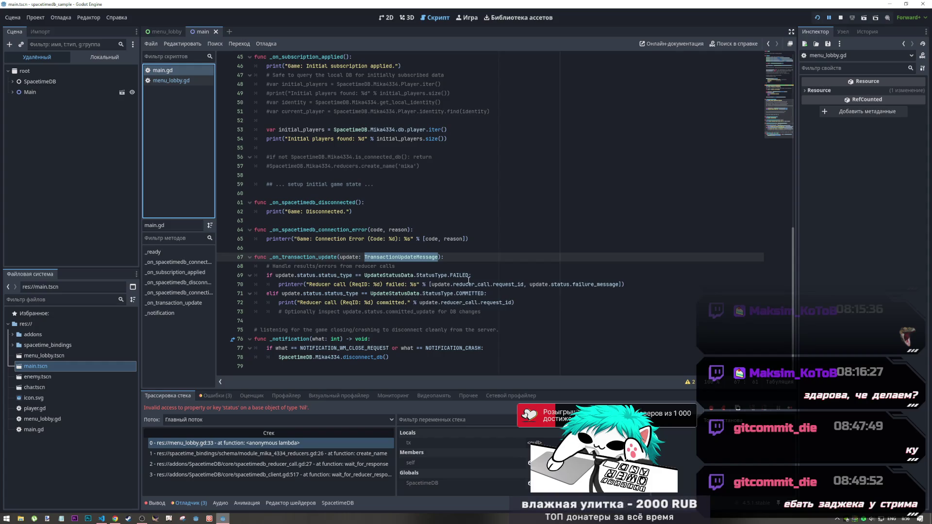
drag(481, 277, 266, 276)
key(ctrl+c)
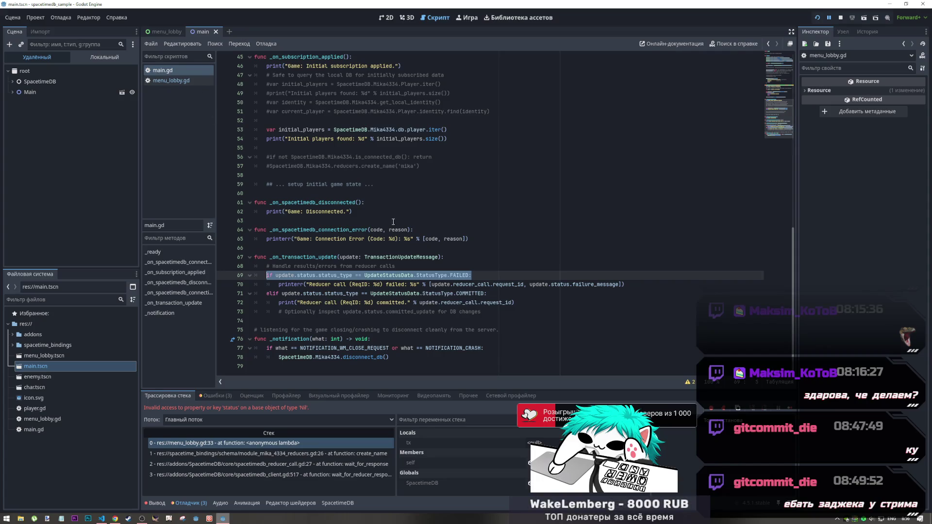
click(180, 262)
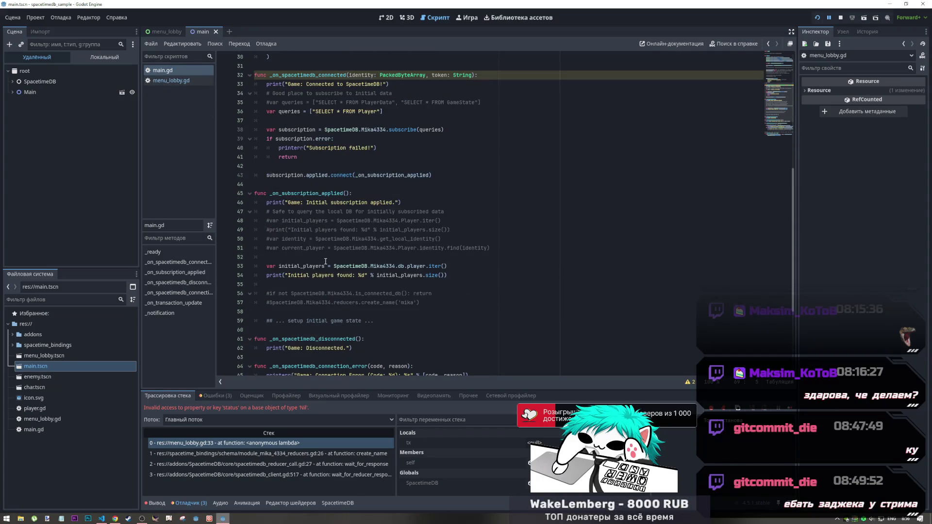
scroll(326, 261, up, 10)
key(alt+Left)
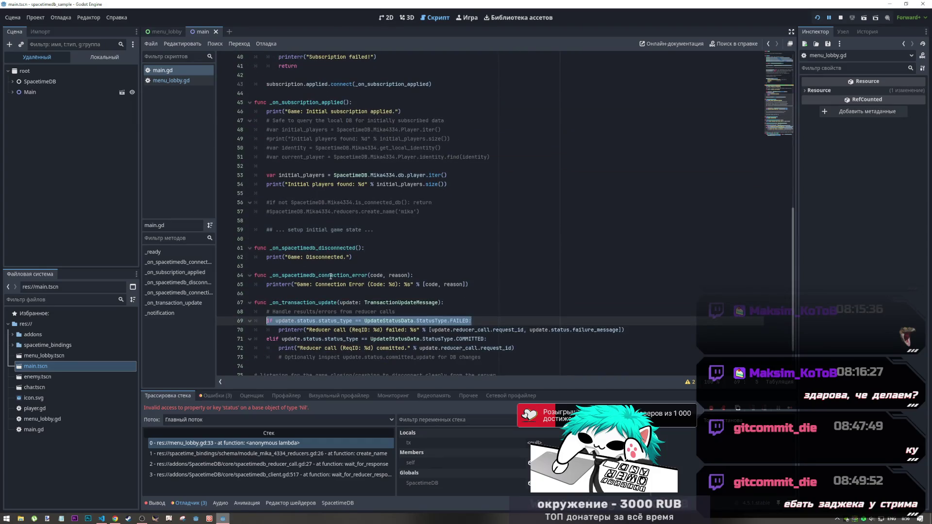
click(177, 81)
click(546, 212)
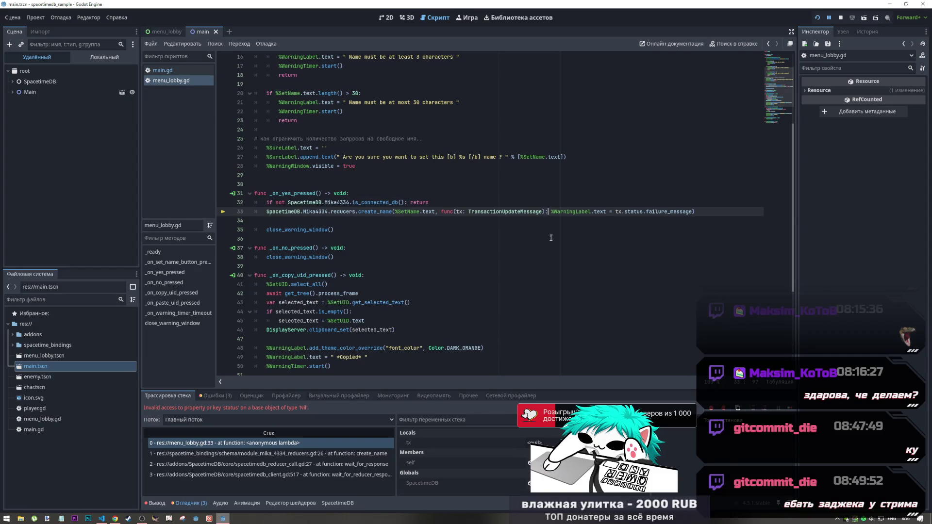
Paste the FAILED status check into the create_name lambda and split it across separate lines
key(ctrl+v)
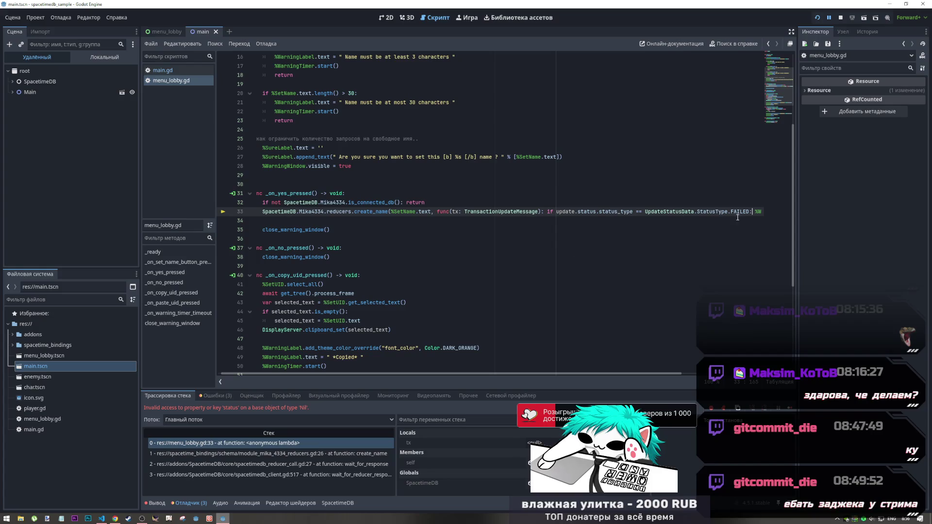
click(547, 212)
key(Return)
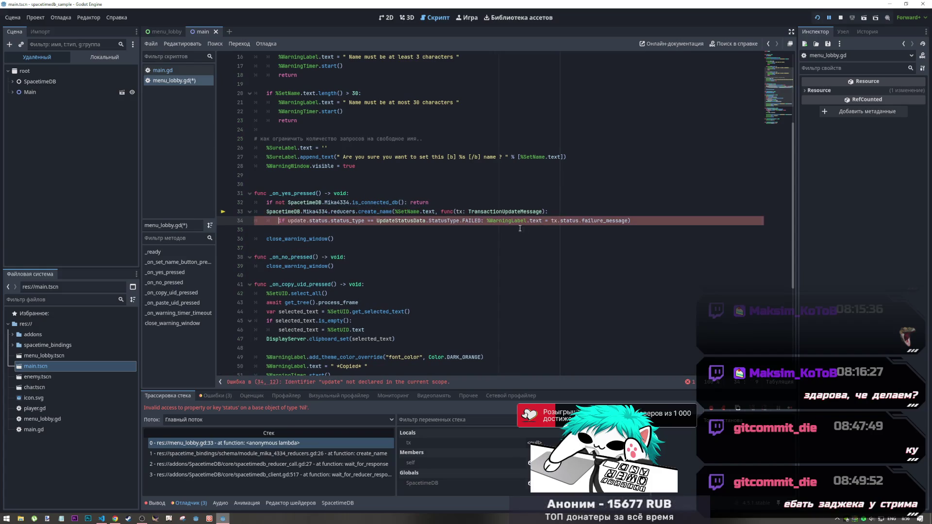
key(Return)
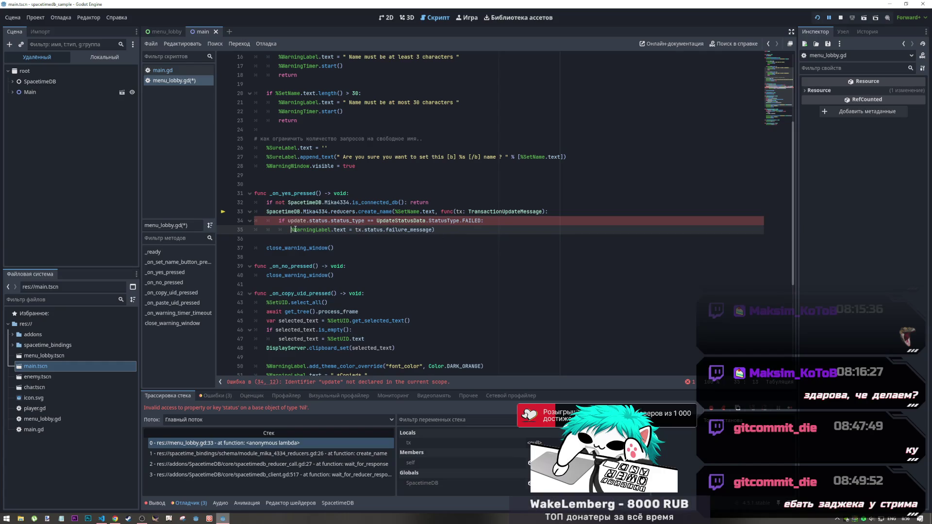
click(435, 231)
key(Return)
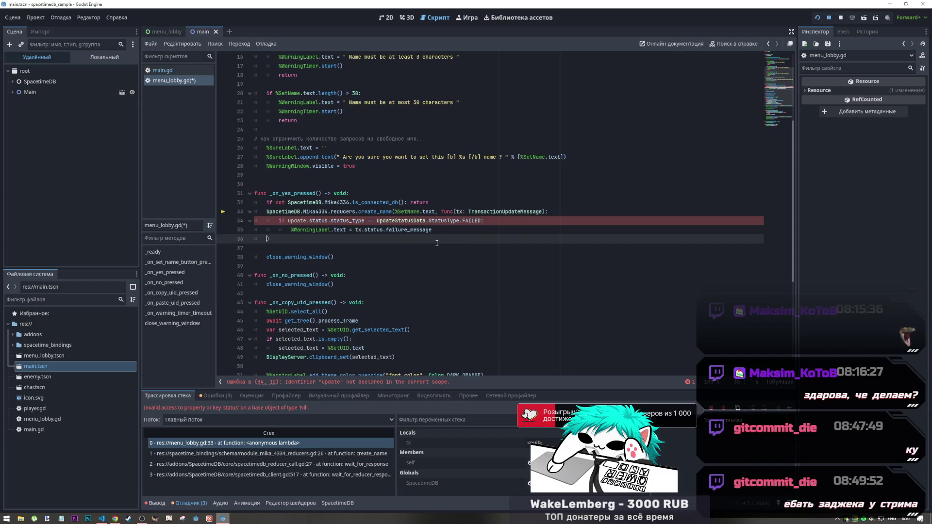
click(449, 212)
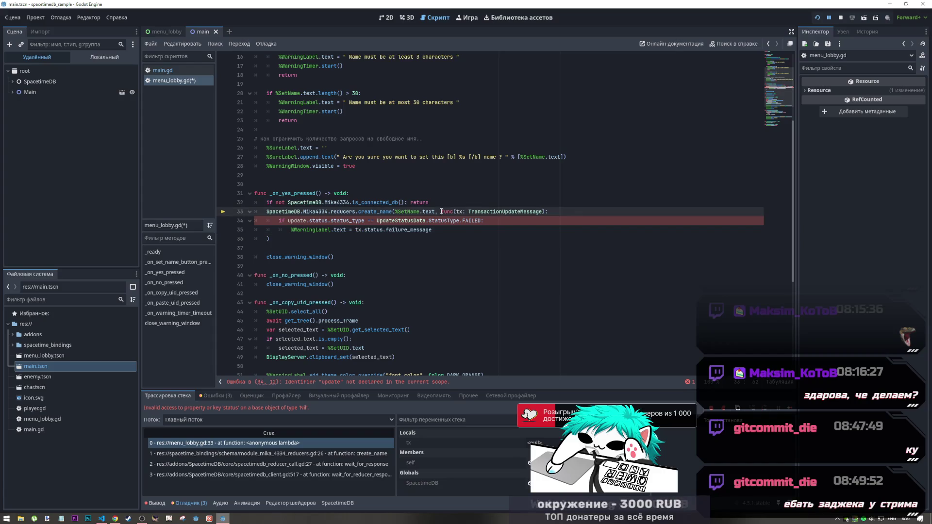
key(Return)
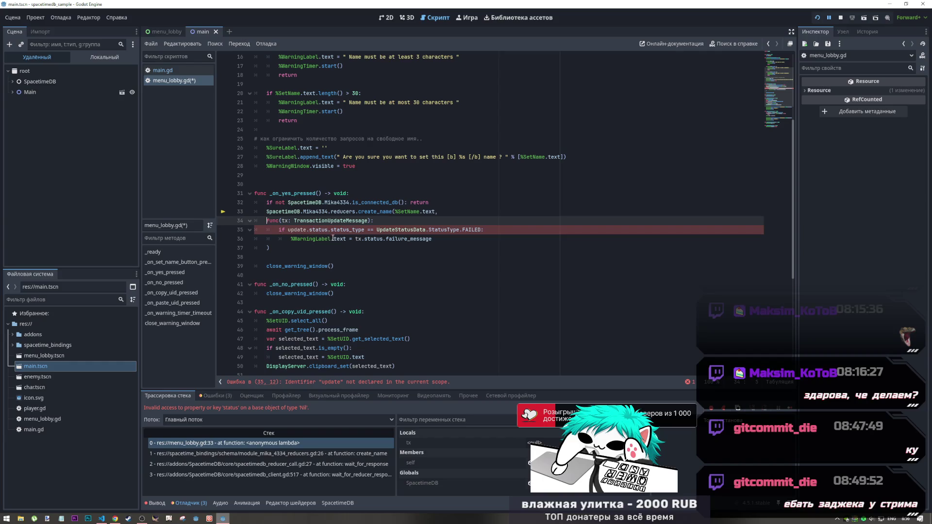
Replace 'update' with 'tx' in the status check and save menu_lobby.gd
click(375, 230)
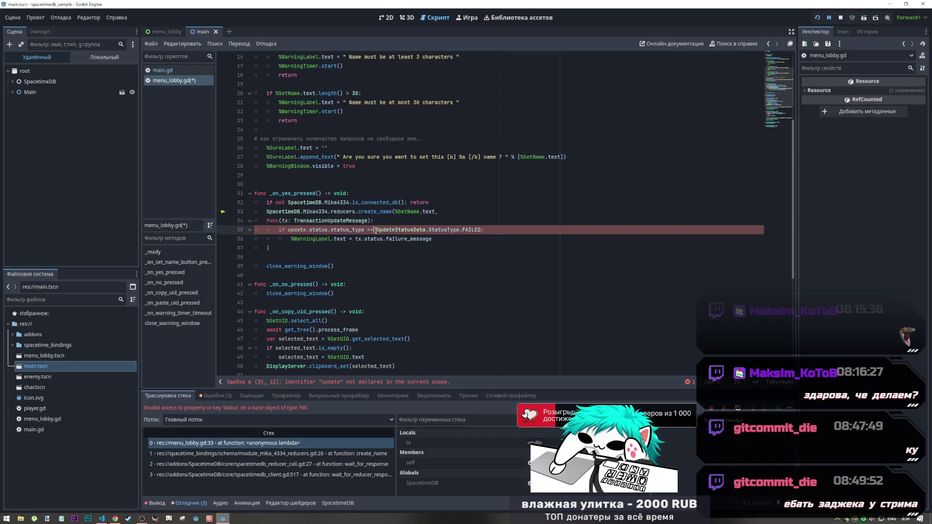
click(295, 229)
double_click(304, 230)
text(tx)
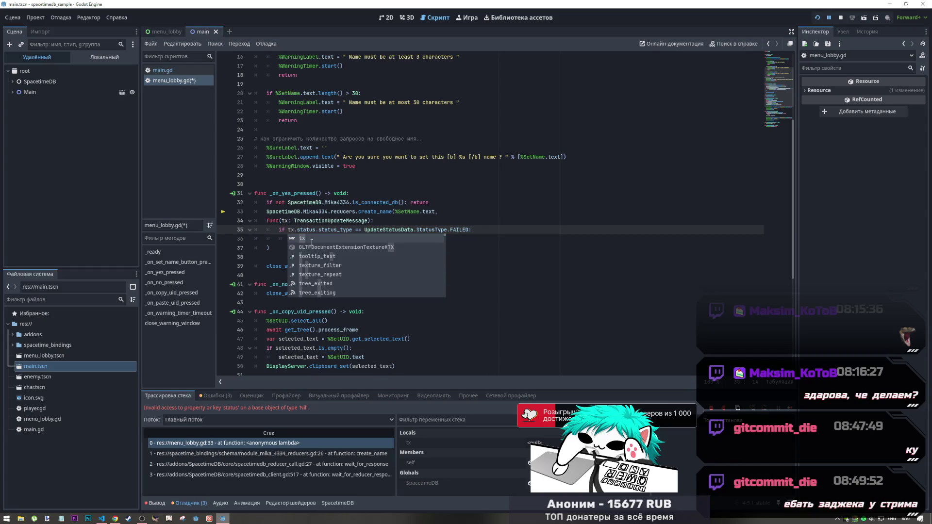
click(348, 229)
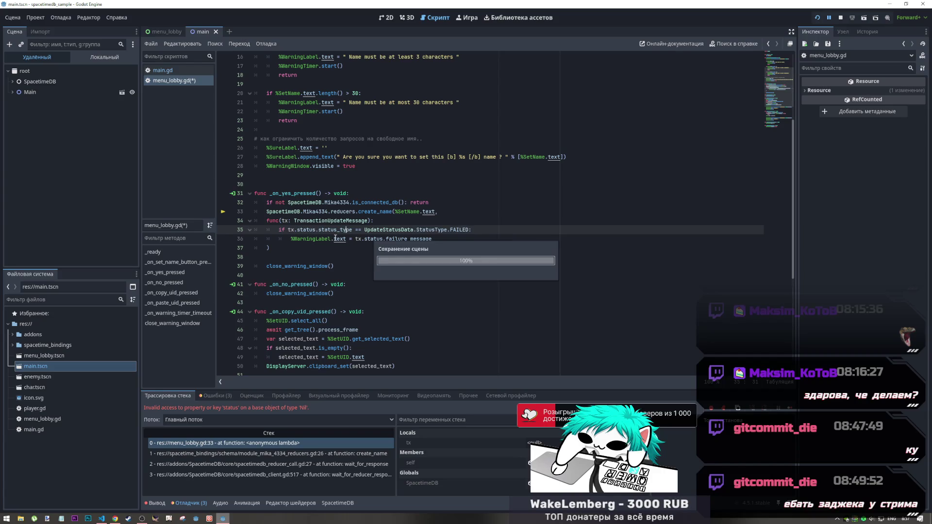
click(334, 238)
key(ctrl+s)
Tidy the line break between the lambda and the if check, then run the game
click(273, 219)
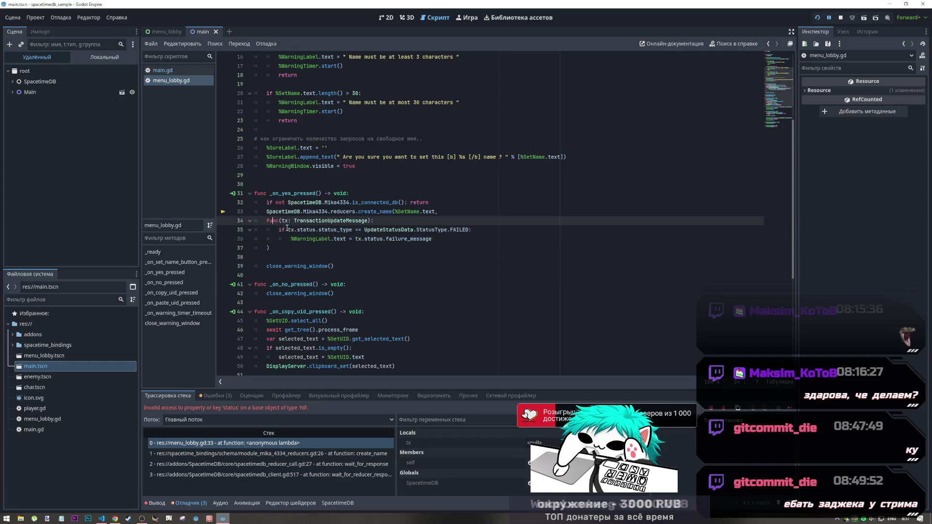
click(280, 229)
drag(280, 230, 396, 222)
click(294, 248)
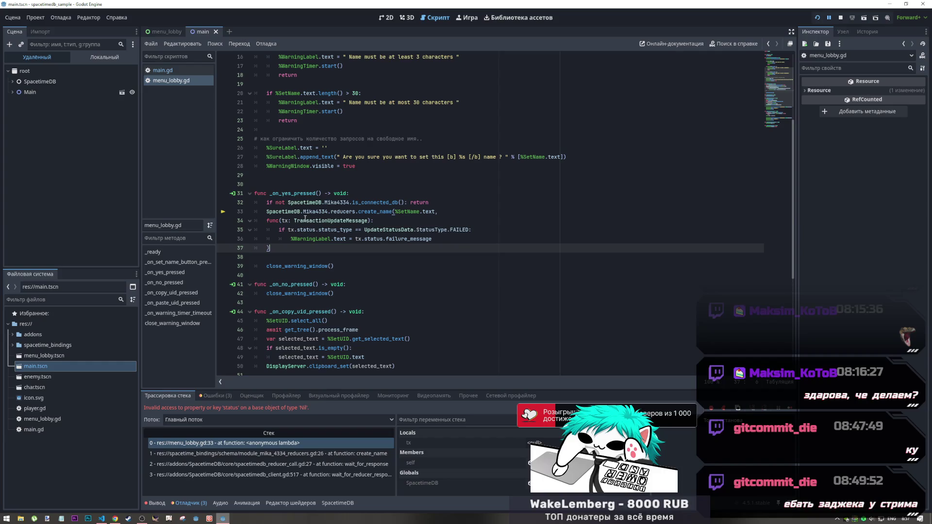
key(F5)
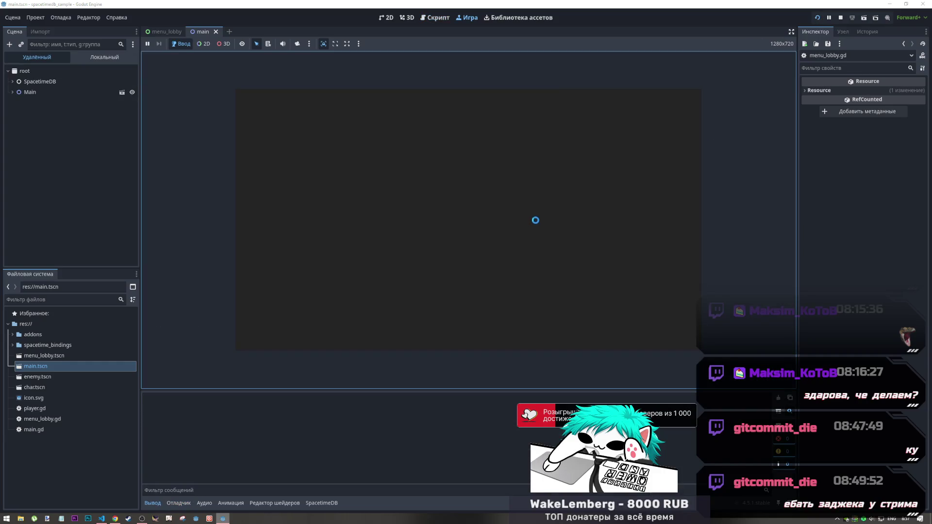
Submit the taken nickname mika, see the red 'Player with this name already exists' warning, and stop the game
click(462, 196)
text(mika)
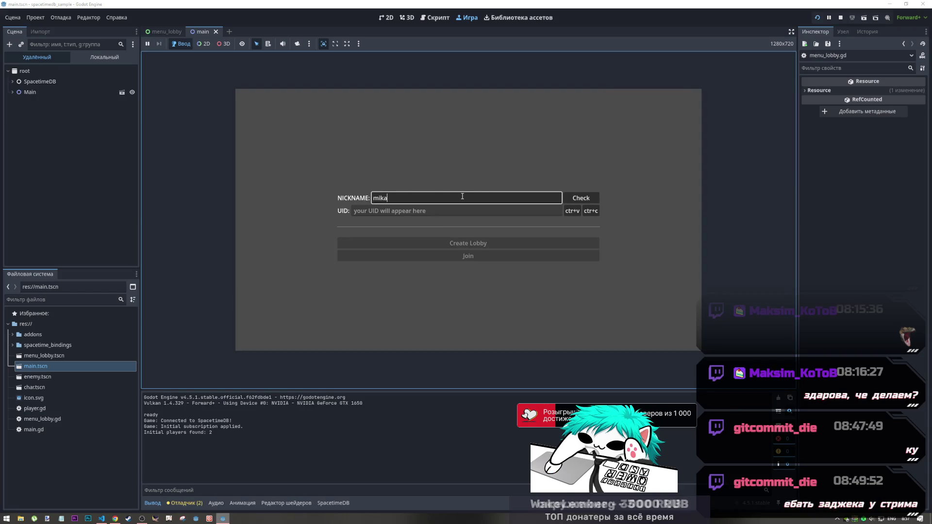
click(581, 198)
click(539, 228)
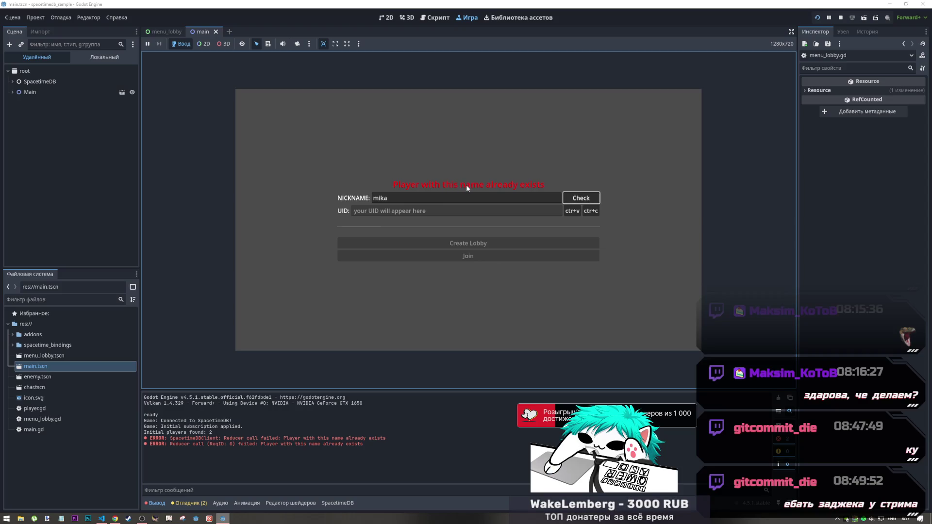
click(841, 17)
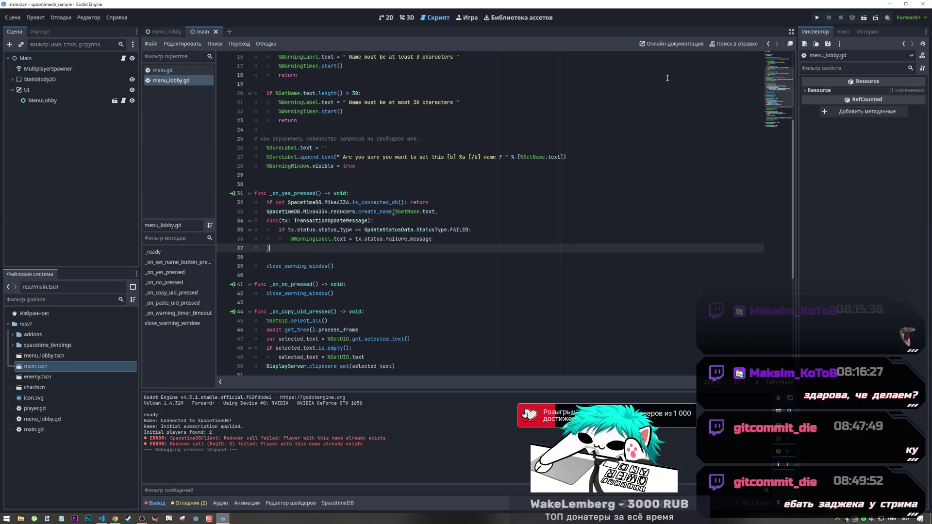
scroll(365, 221, up, 5)
scroll(365, 221, down, 10)
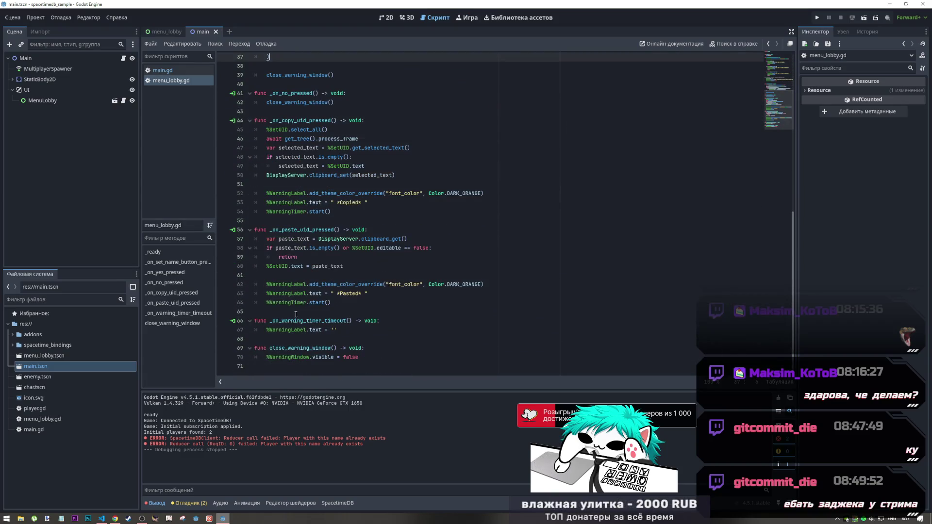
drag(331, 303, 267, 304)
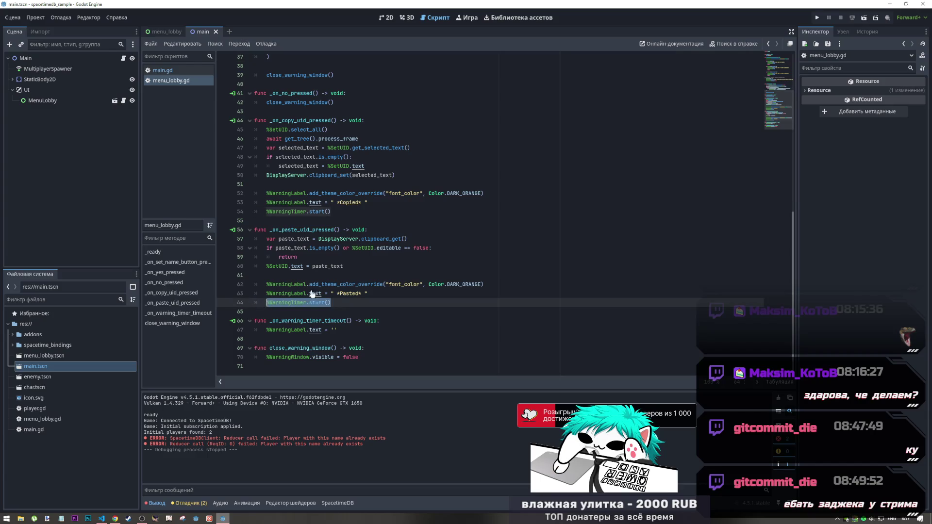
scroll(354, 279, up, 1)
scroll(355, 243, up, 2)
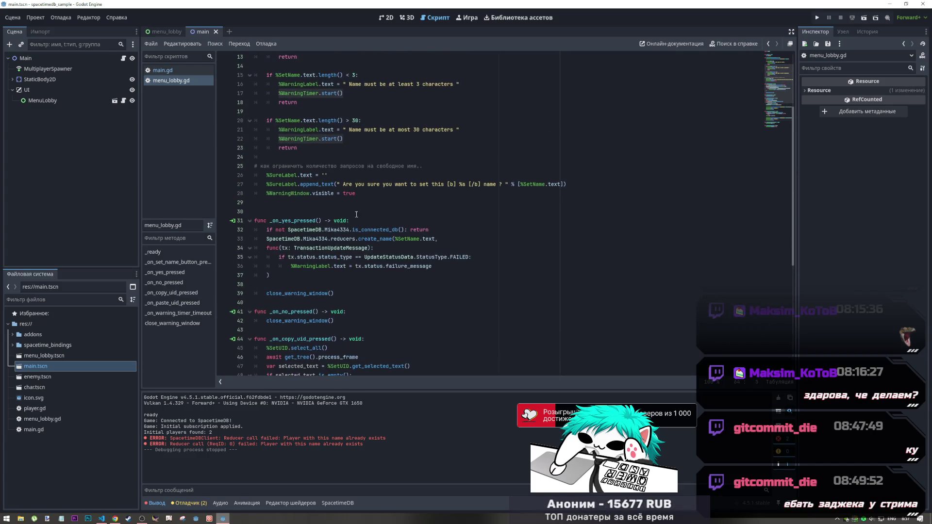
click(360, 203)
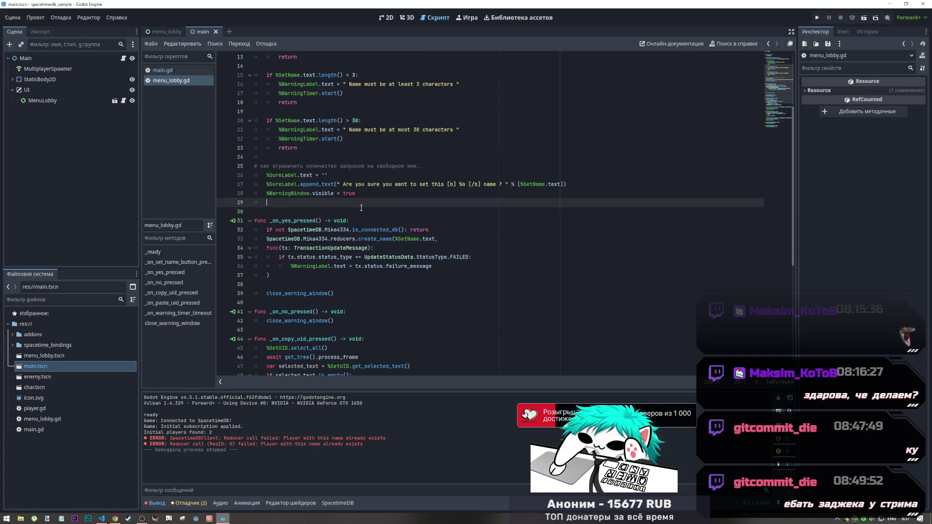